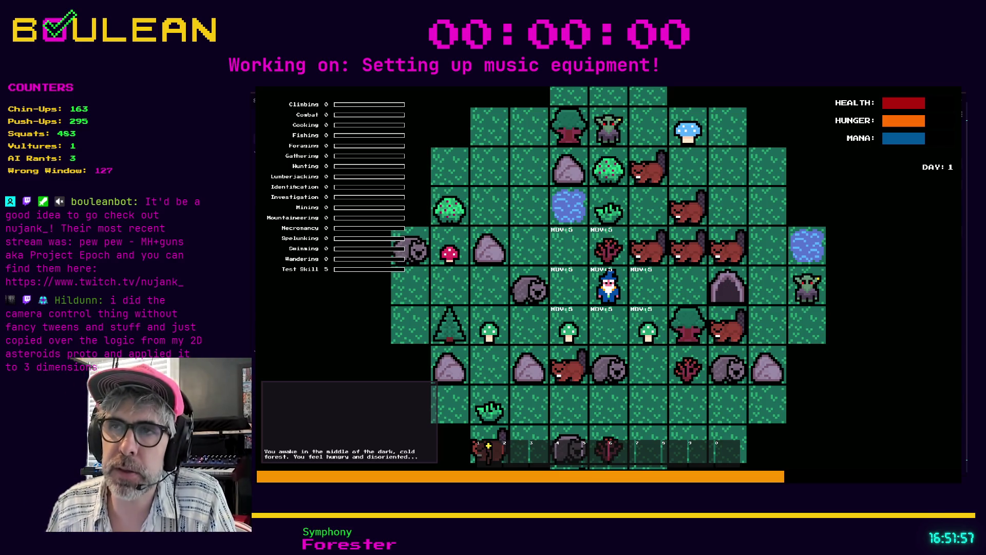
# - Zoom the game view, then walk the wizard up, left, down, right and diagonally through the forest
pyautogui.scroll(5, 488, 445)
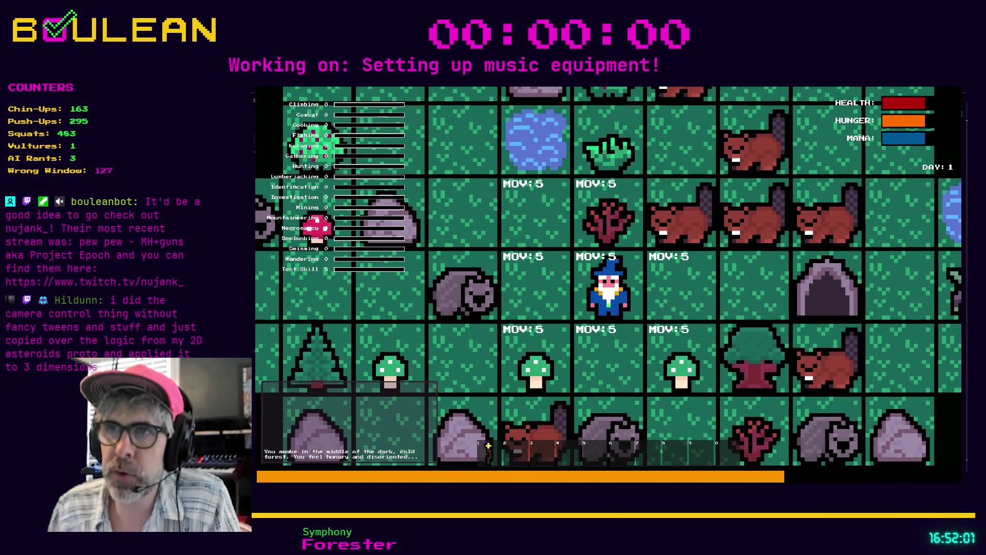
pyautogui.scroll(-2, 659, 296)
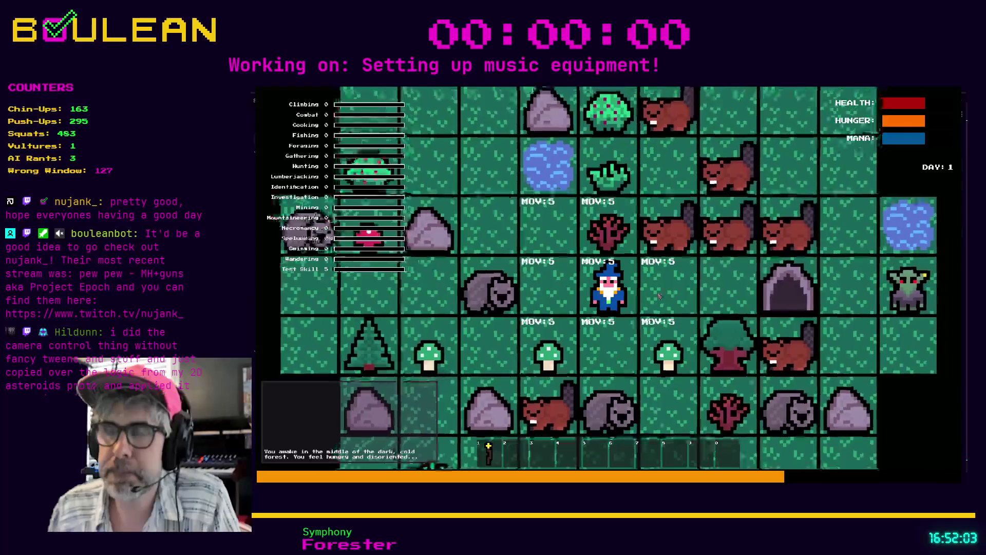
pyautogui.press('w')
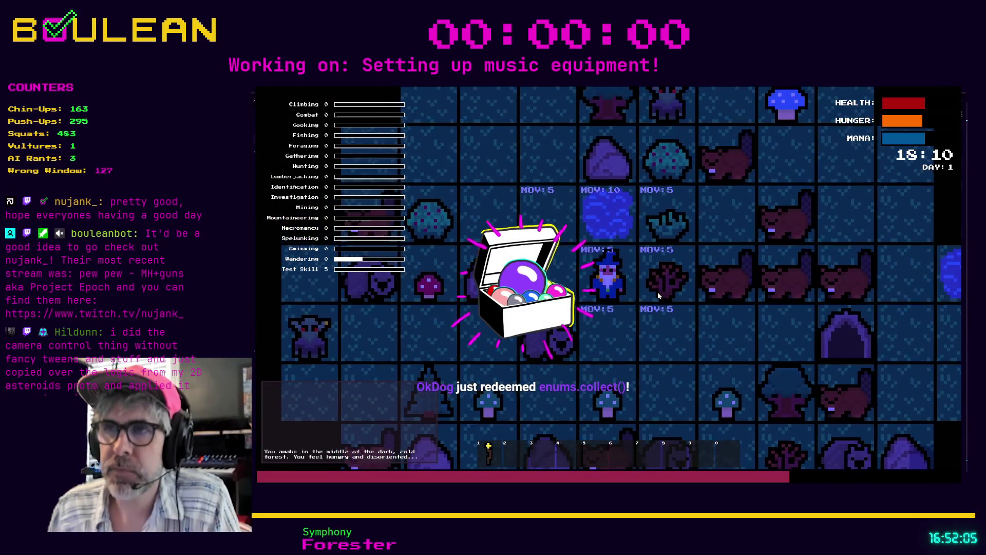
pyautogui.press('a')
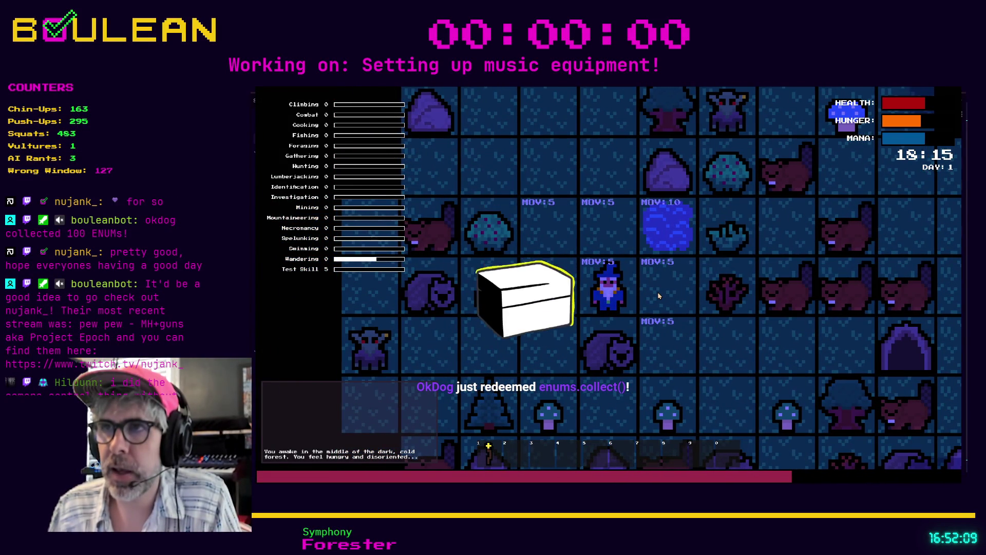
pyautogui.press('w')
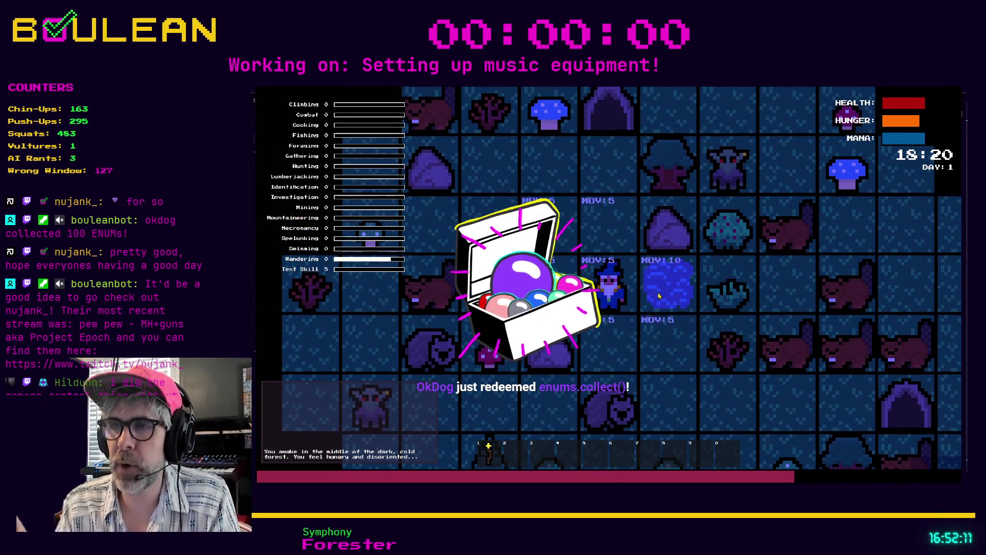
pyautogui.press('w')
pyautogui.press('a')
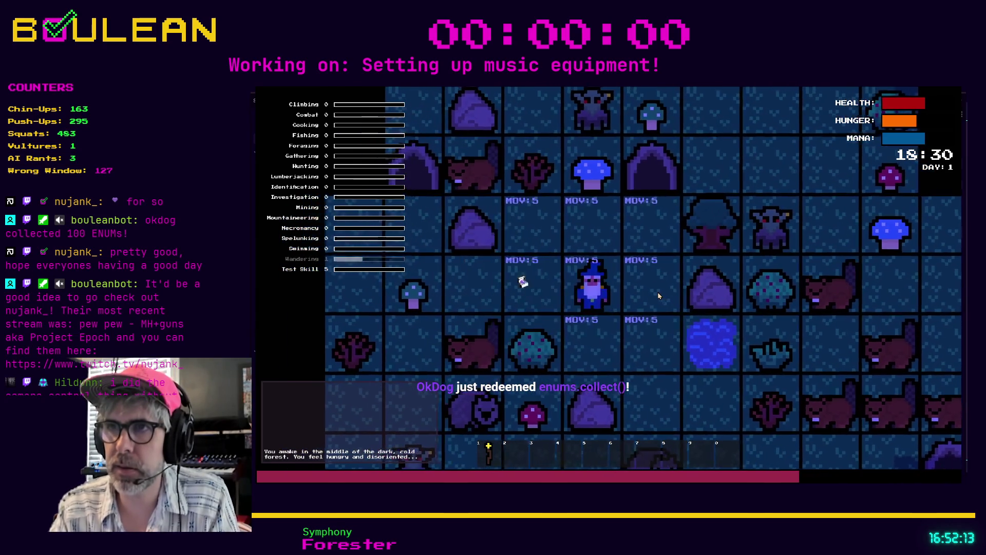
pyautogui.press('s')
pyautogui.press('d')
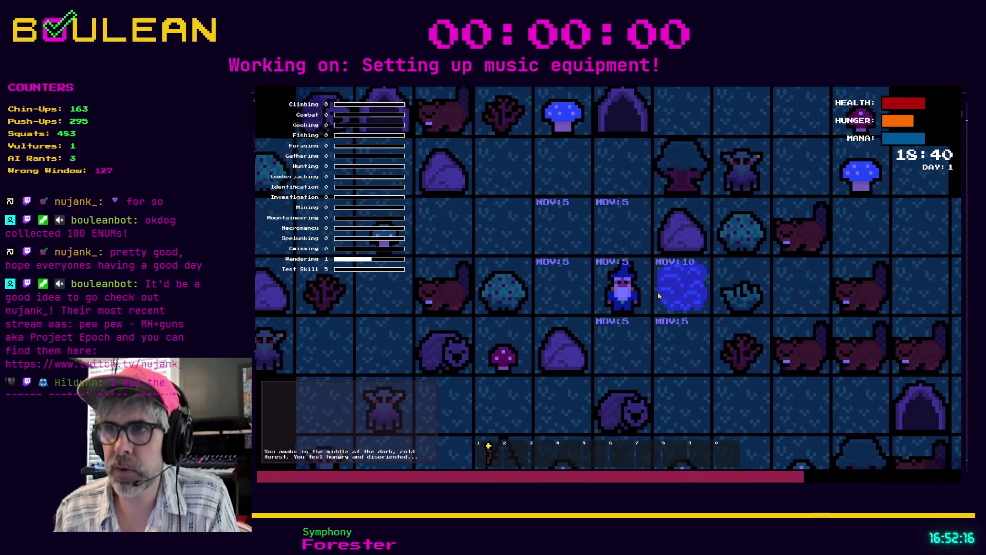
pyautogui.press('c')
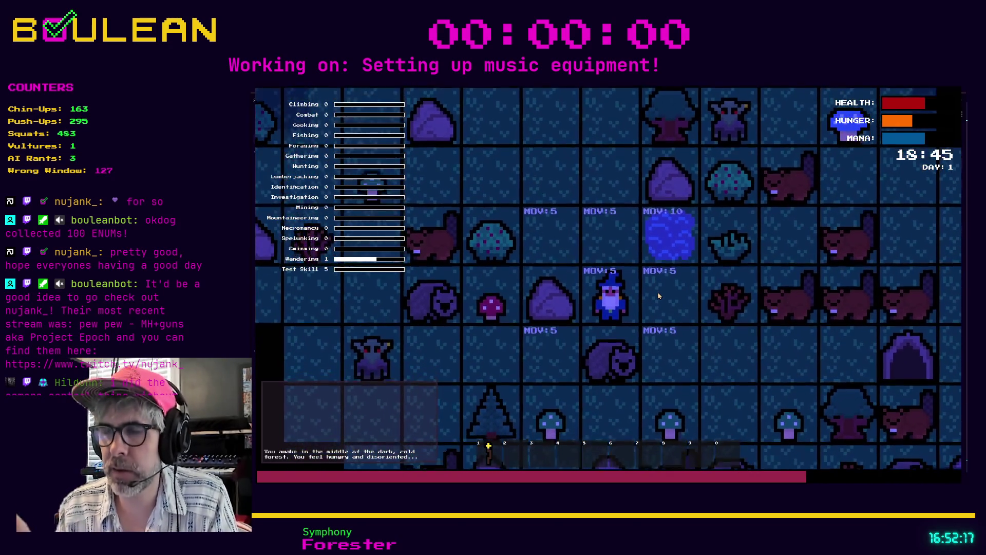
pyautogui.press('s')
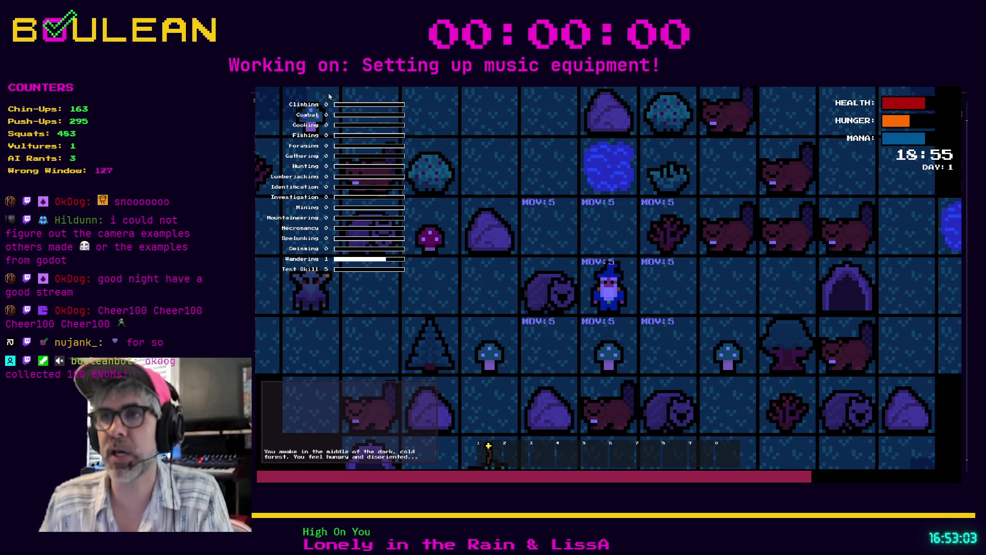
# - Attempt to craft a Campfire from the recipe list, then relaunch the game with F5
pyautogui.press('c')
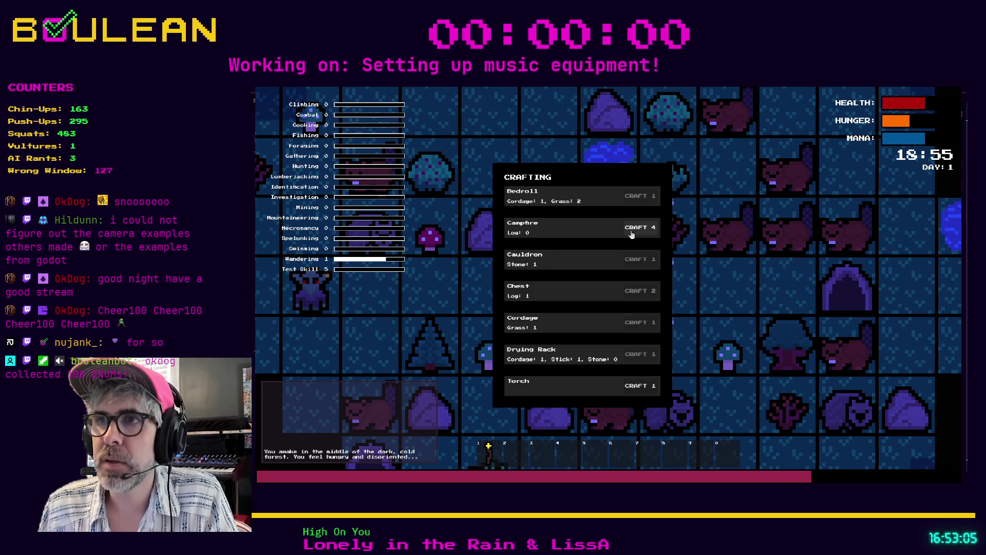
pyautogui.click(631, 231)
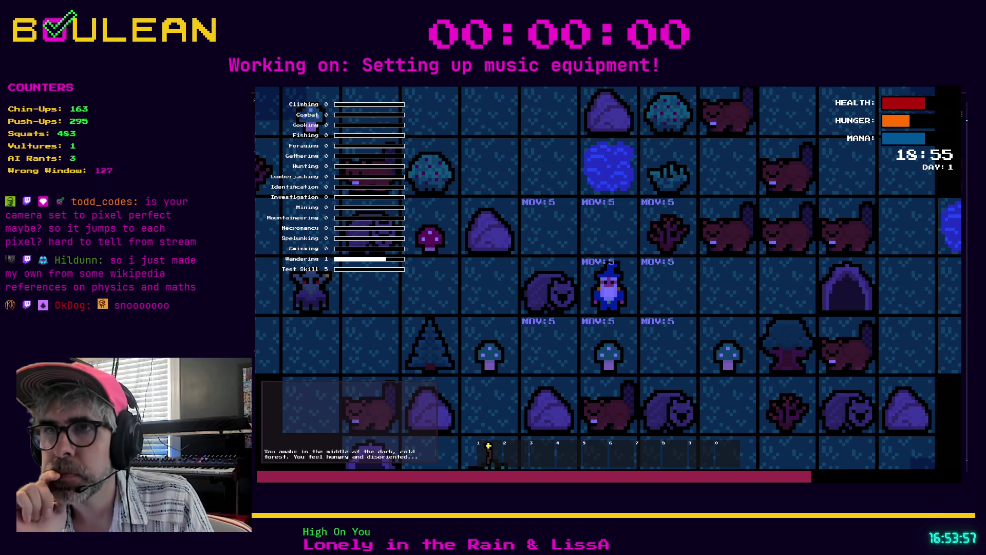
pyautogui.press('F5')
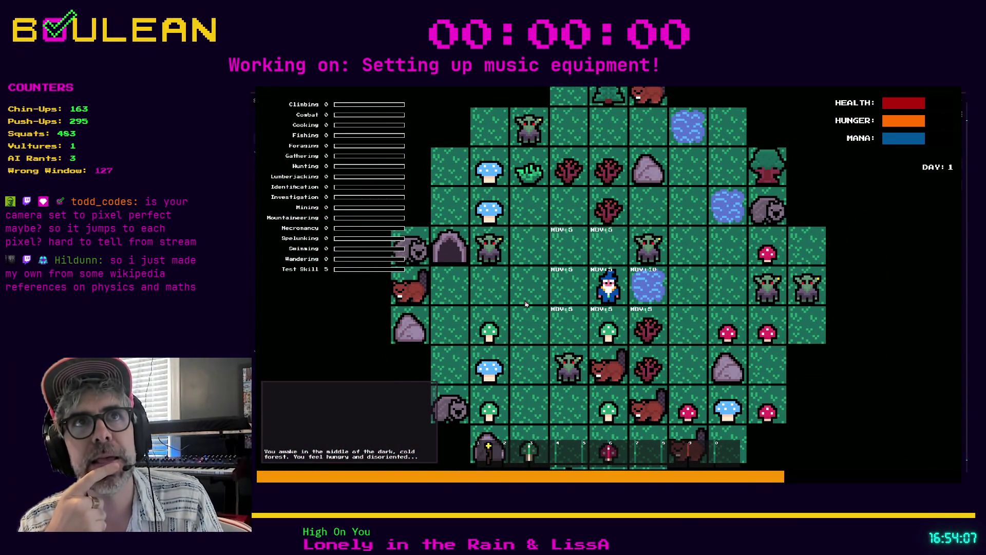
# - Walk to the goblin, attack it twice, then strike the gravestone for souls
pyautogui.press('Left')
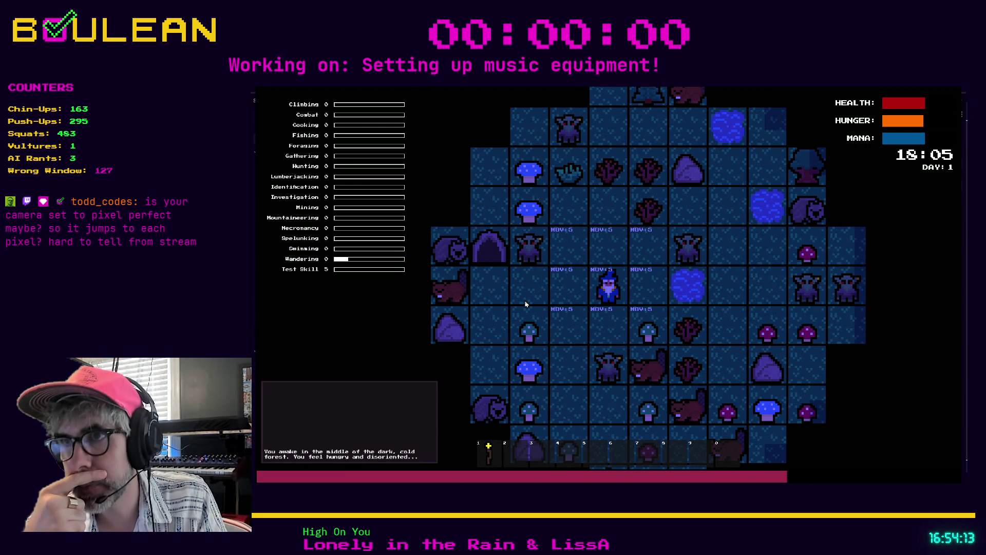
pyautogui.press('Up')
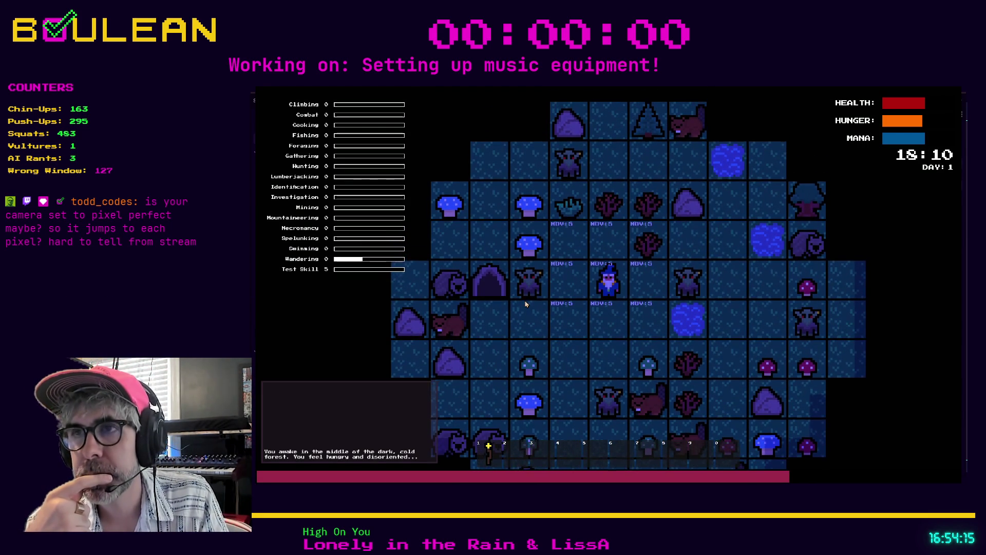
pyautogui.press('Left')
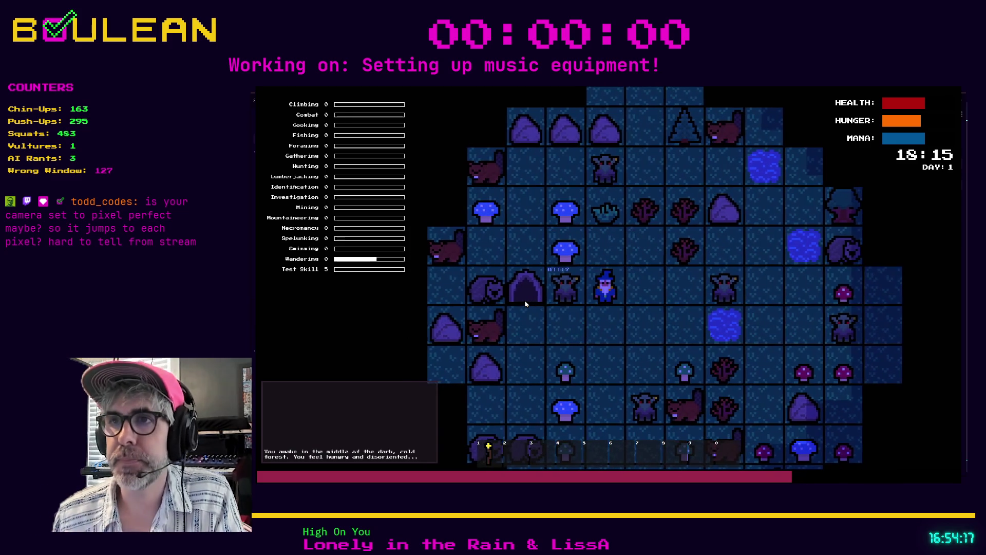
pyautogui.press('Left')
pyautogui.press('Left')
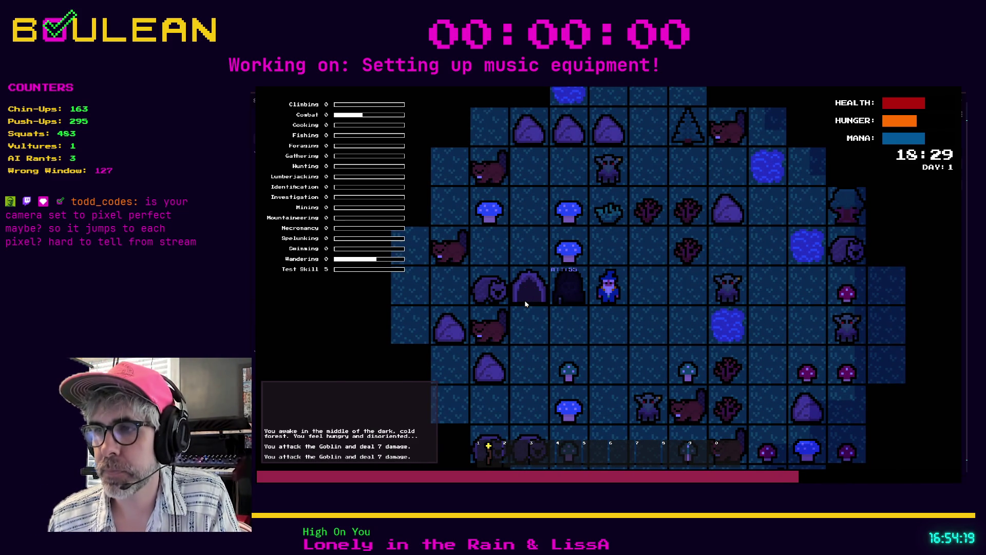
pyautogui.press('Left')
pyautogui.press('Down')
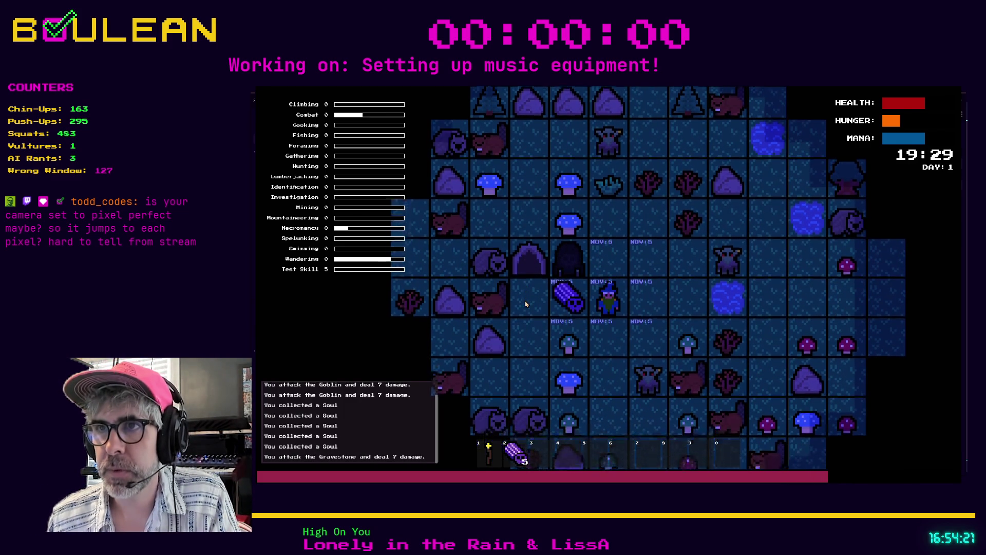
# - Pick up the log, approach the sapling and interact with it to get a stick
pyautogui.press('Up')
pyautogui.press('Left')
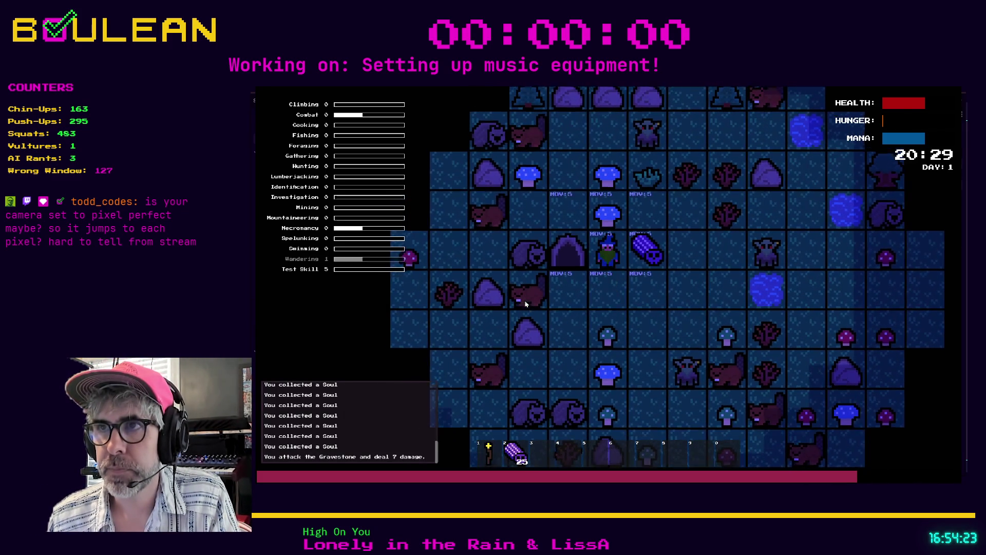
pyautogui.press('Right')
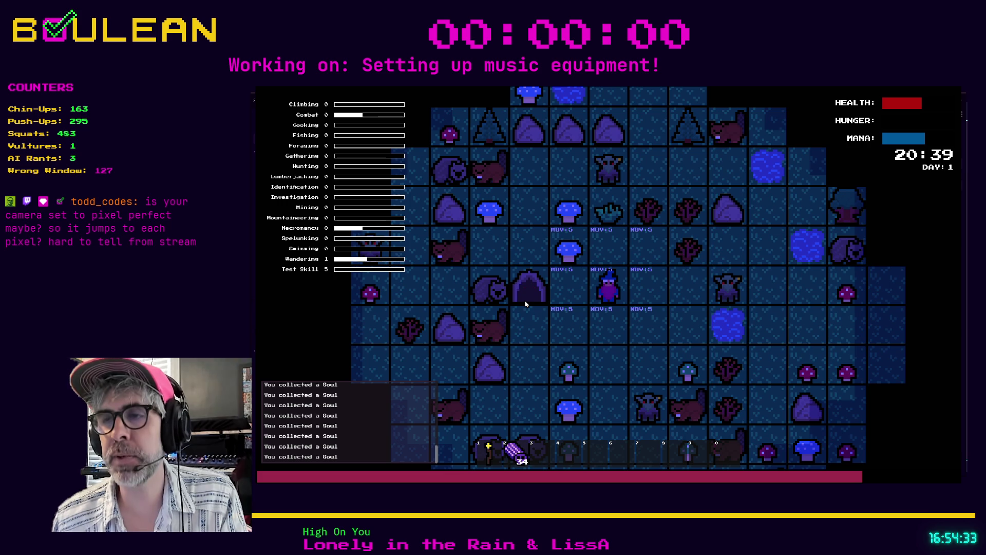
pyautogui.press('Up')
pyautogui.press('Right')
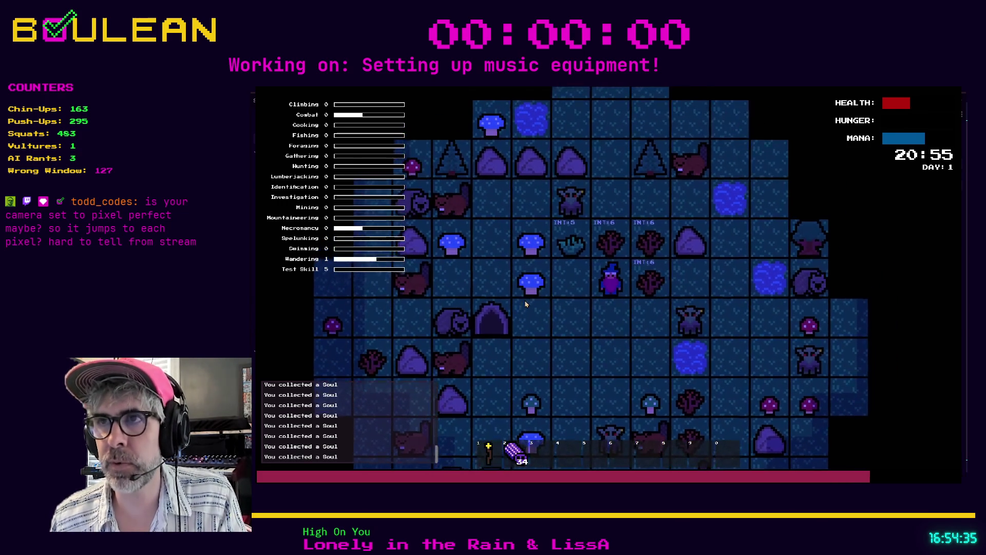
pyautogui.scroll(3, 568, 288)
pyautogui.press('i')
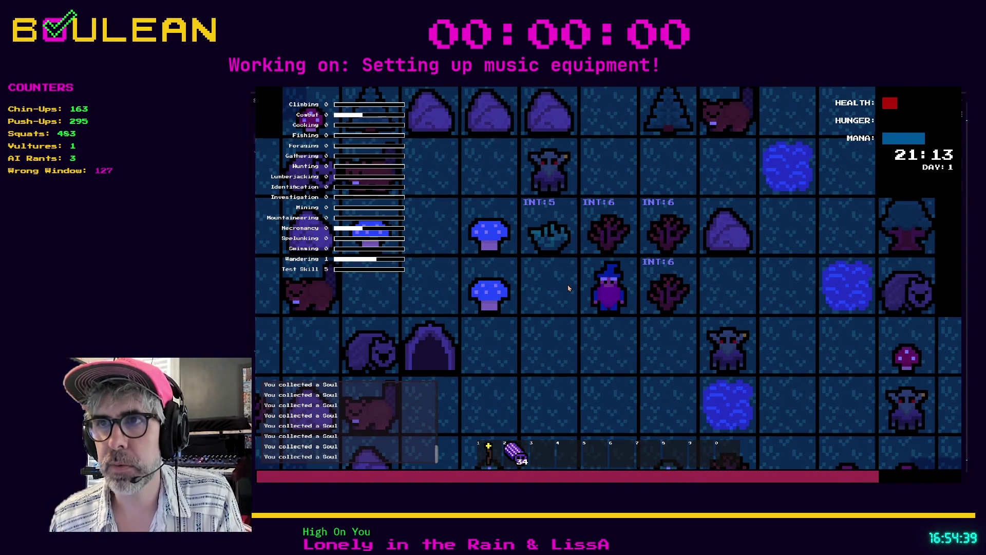
pyautogui.press('Up')
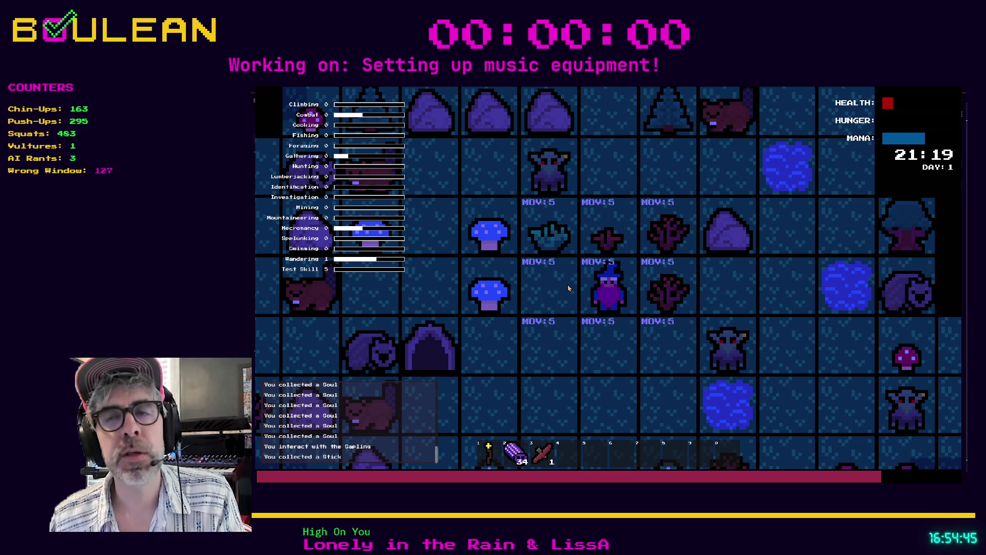
# - Move the wizard one tile west, stop the game, and focus player.gd at line 114
pyautogui.click(568, 288)
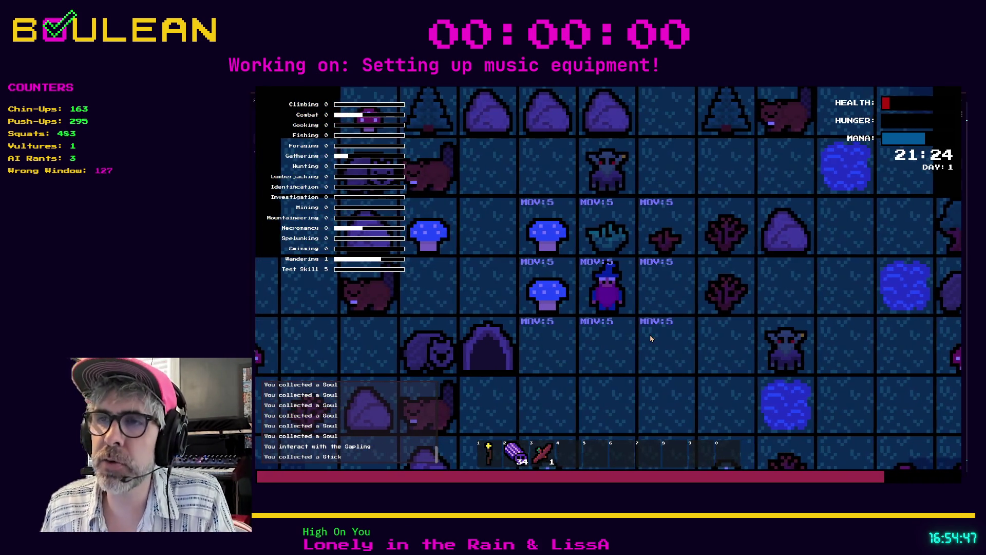
pyautogui.press('F8')
pyautogui.click(651, 320)
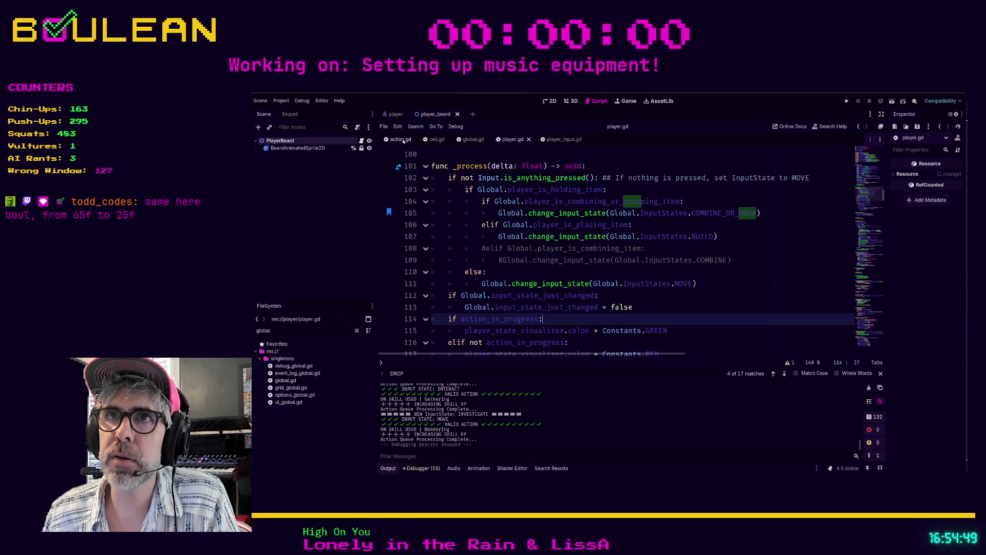
# - Select the PlayerCamera node in the player scene and open its player_camera scene
pyautogui.click(395, 114)
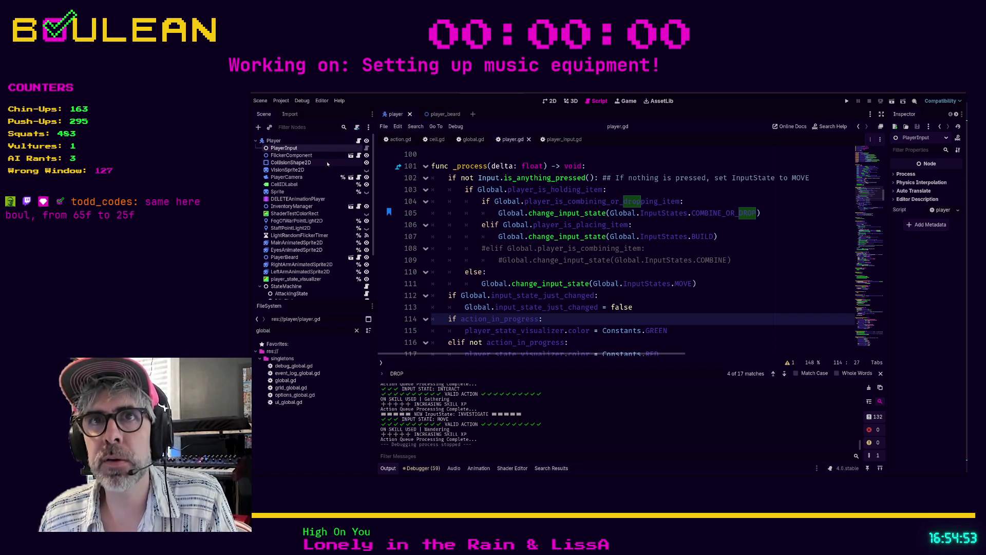
pyautogui.click(288, 178)
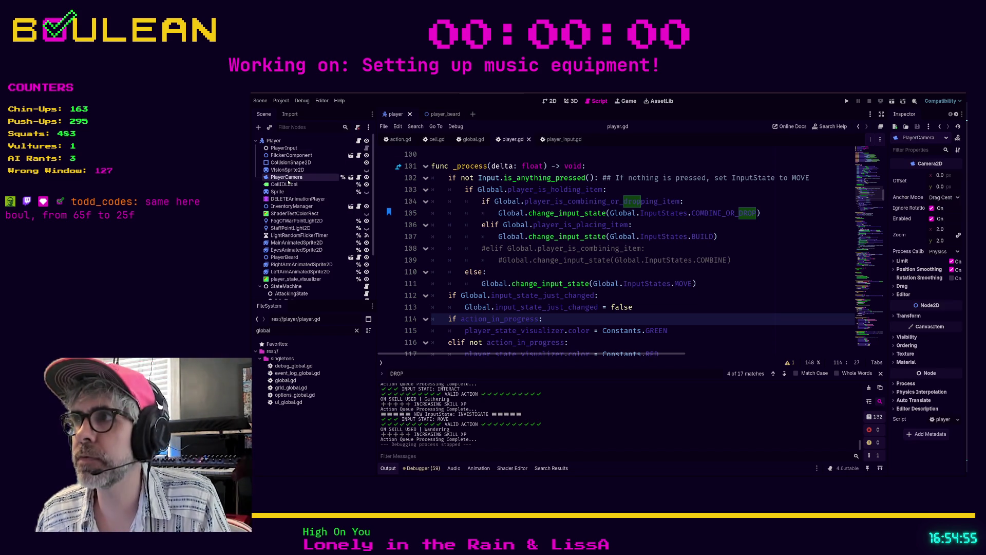
pyautogui.click(350, 178)
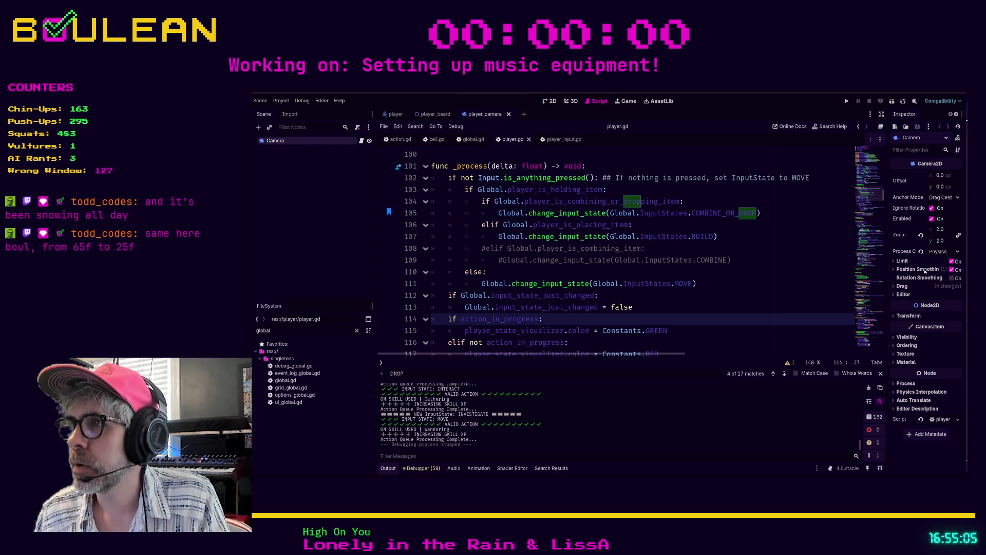
# - Browse the Camera2D Inspector: position smoothing, a 'pl' search, and the Drag, Editor and Limit sections
pyautogui.click(894, 269)
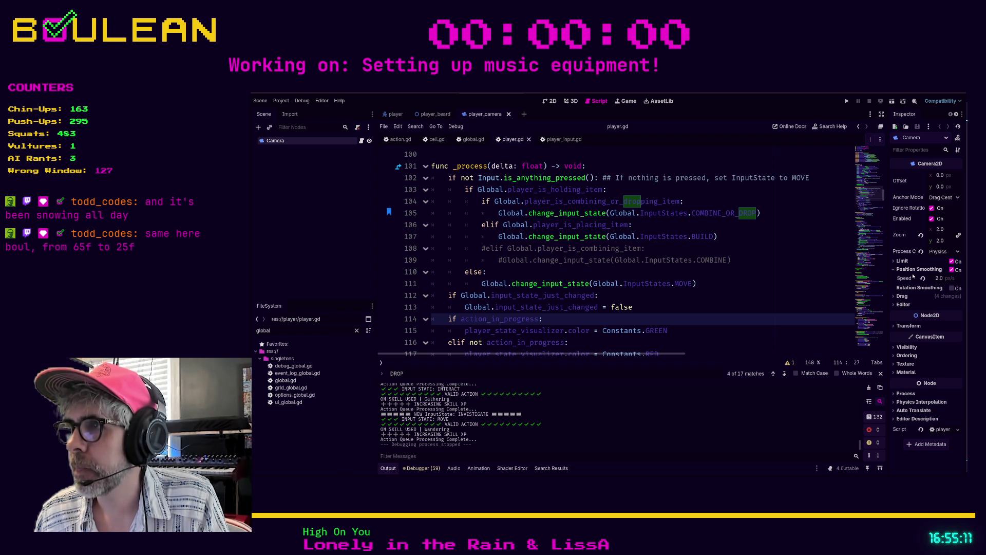
pyautogui.click(908, 149)
pyautogui.write('pl')
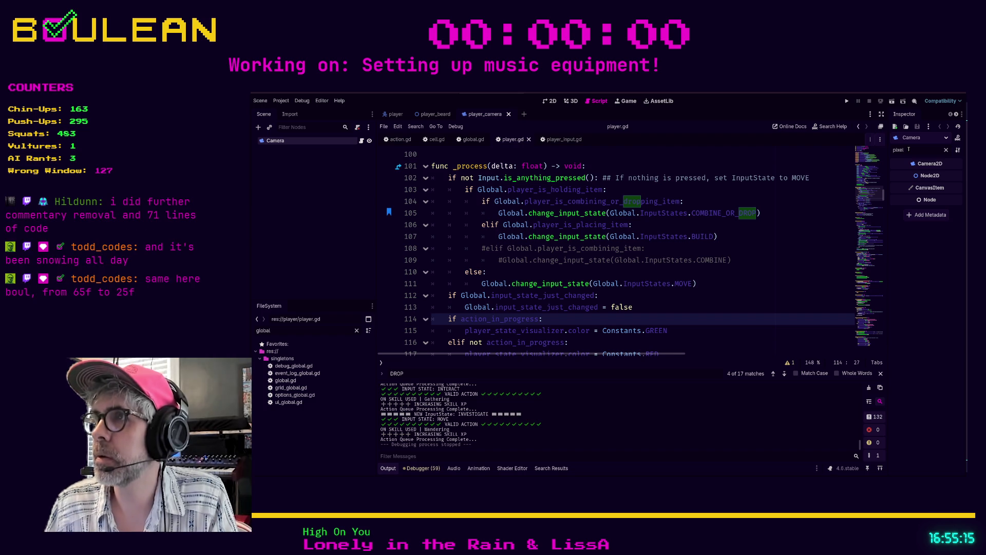
pyautogui.click(946, 149)
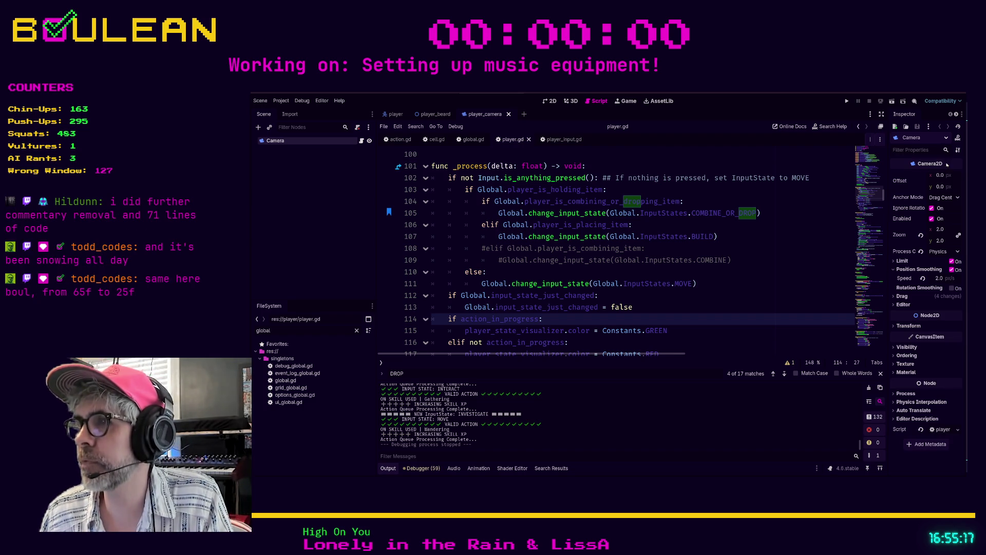
pyautogui.click(896, 296)
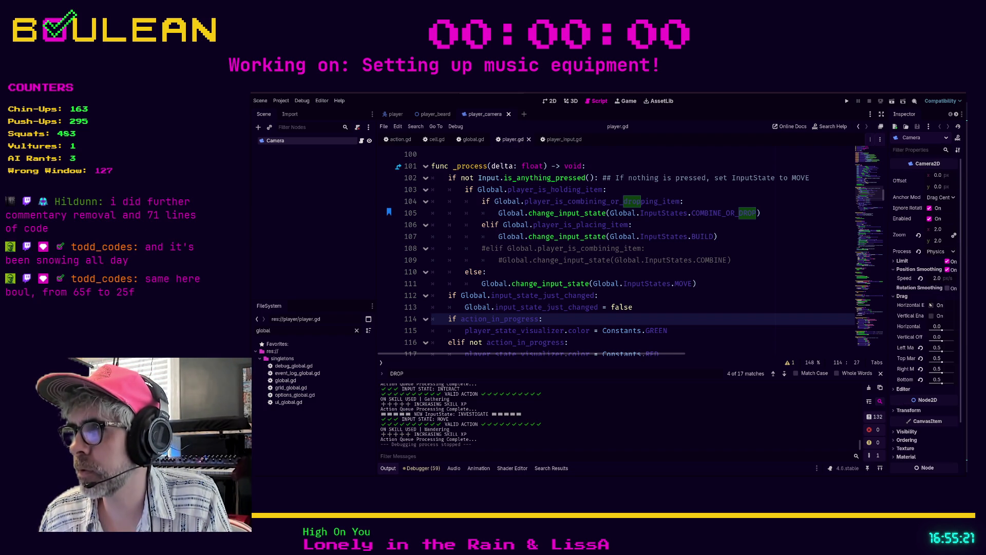
pyautogui.click(896, 389)
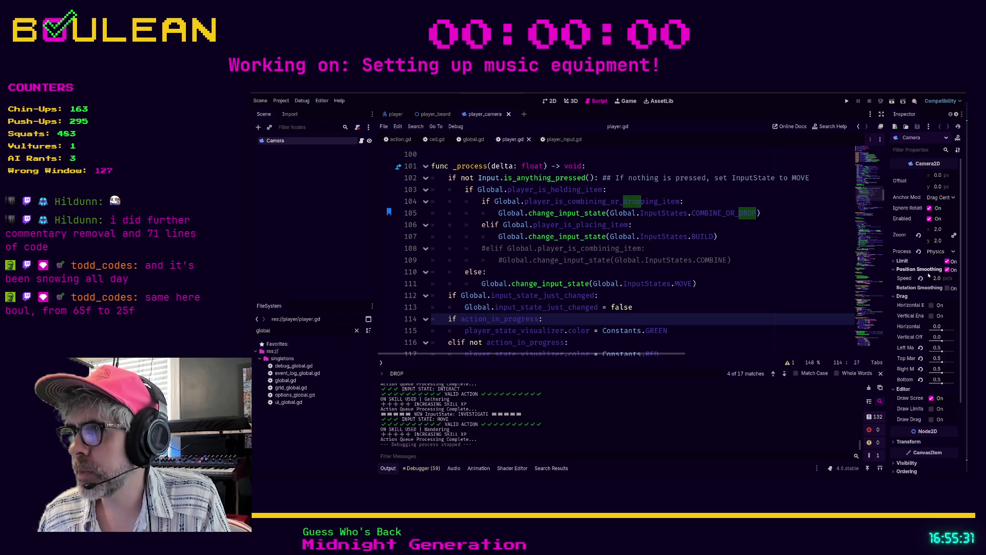
pyautogui.click(896, 261)
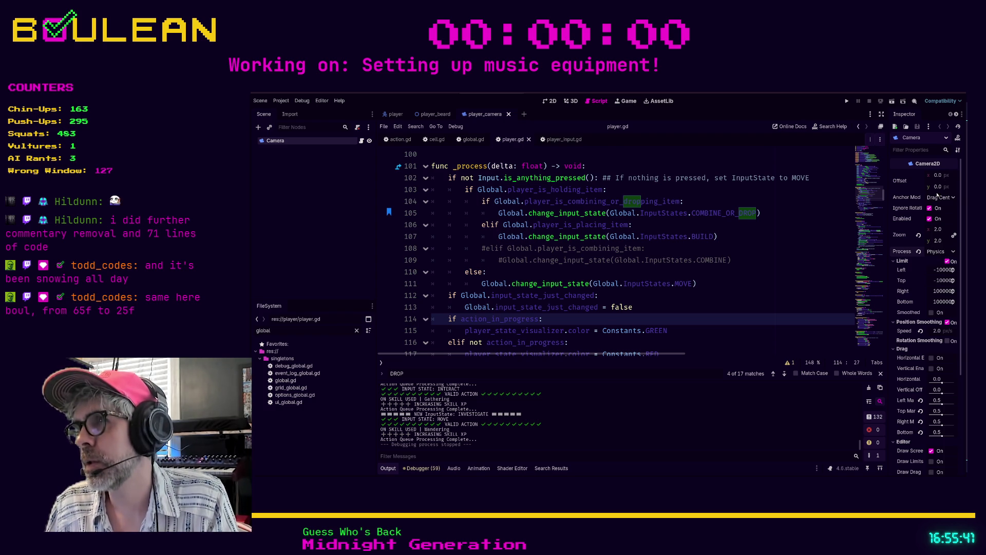
pyautogui.moveTo(890, 212); pyautogui.dragTo(873, 208)
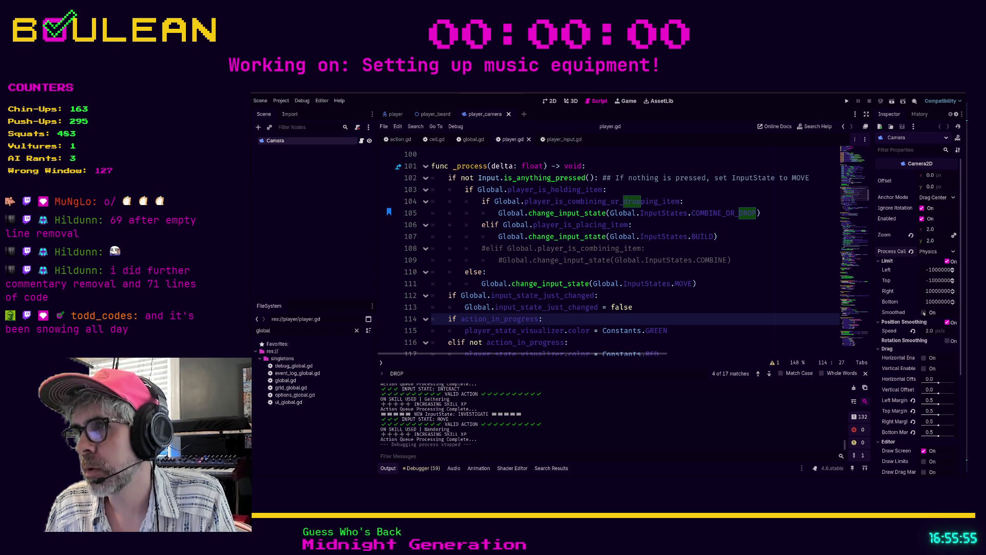
# - Enable Limit Smoothed, save player_camera with Ctrl+S, and run the project
pyautogui.click(924, 312)
pyautogui.click(705, 308)
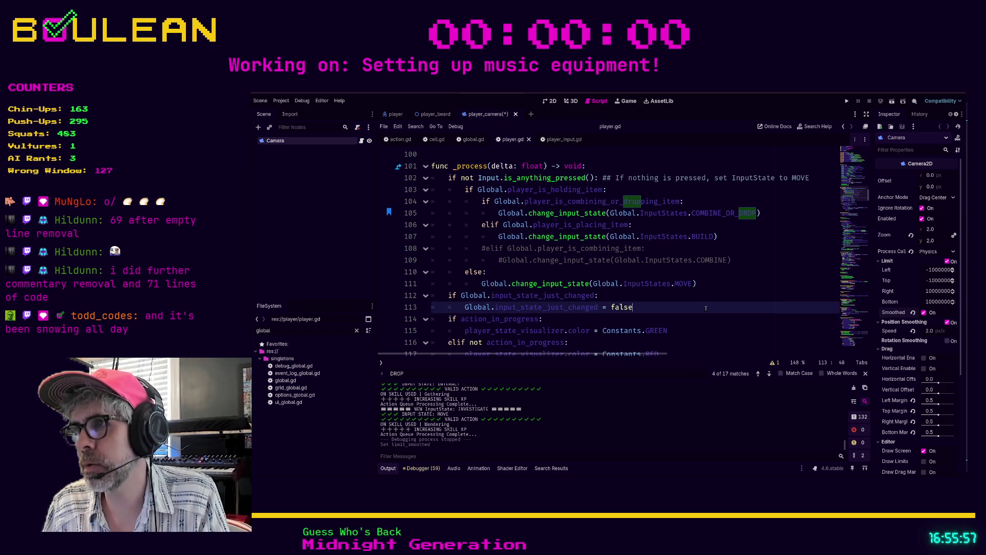
pyautogui.hotkey('ctrl', 's')
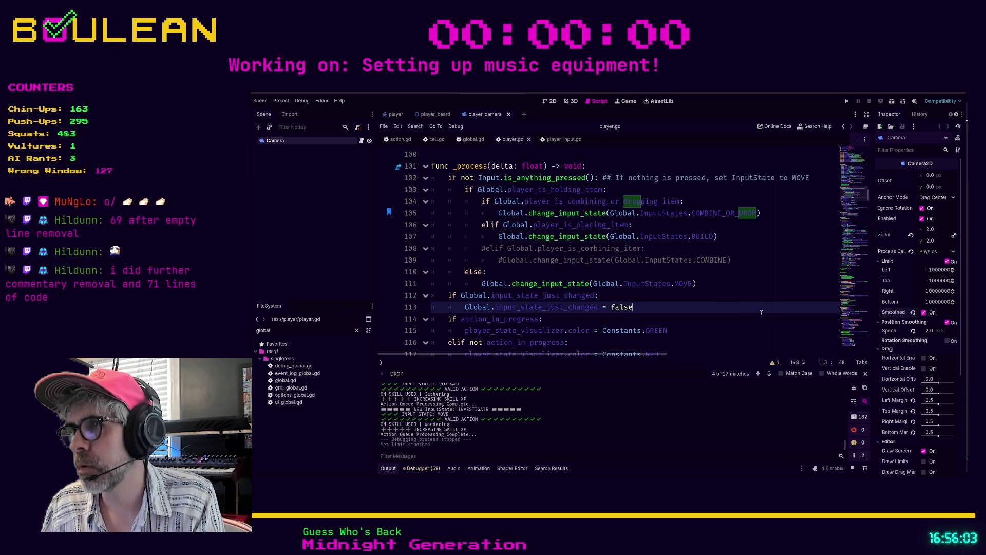
pyautogui.press('F5')
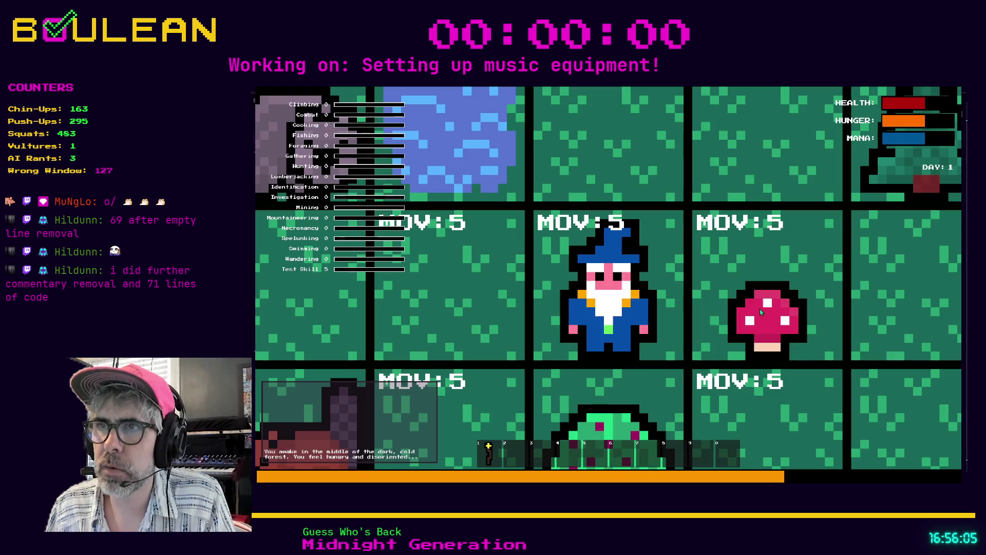
# - Zoom out, then walk the wizard up, down, left, and four more tiles down
pyautogui.press('w')
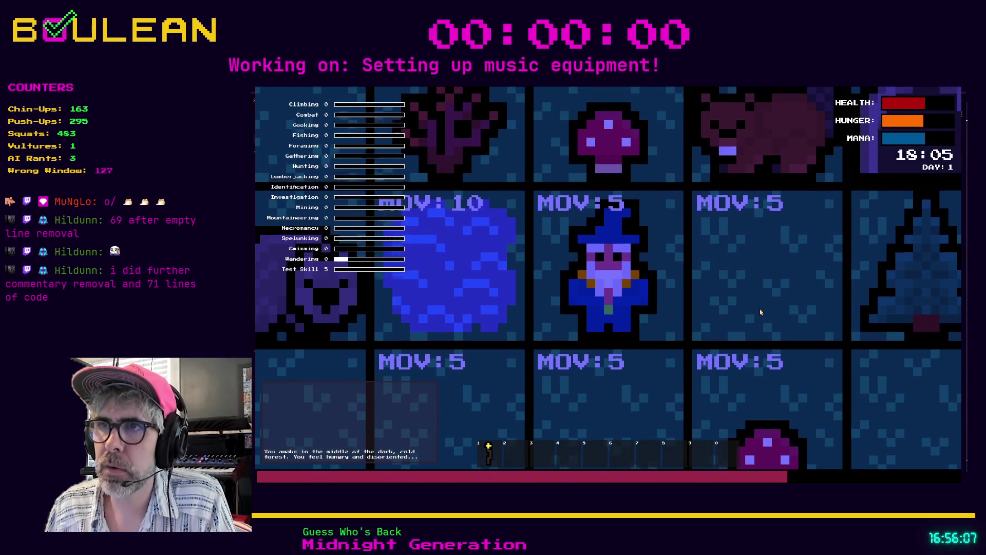
pyautogui.scroll(-5, 760, 311)
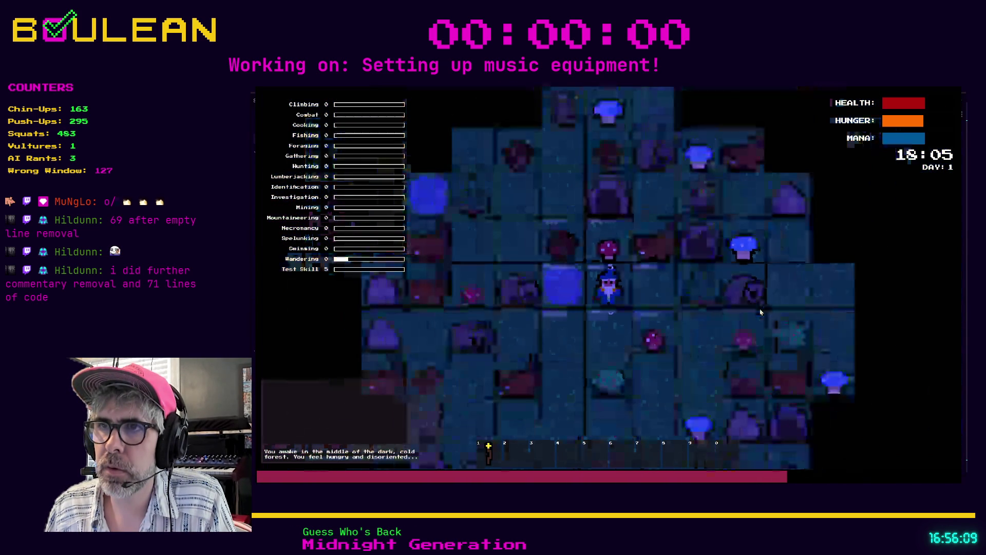
pyautogui.press('s')
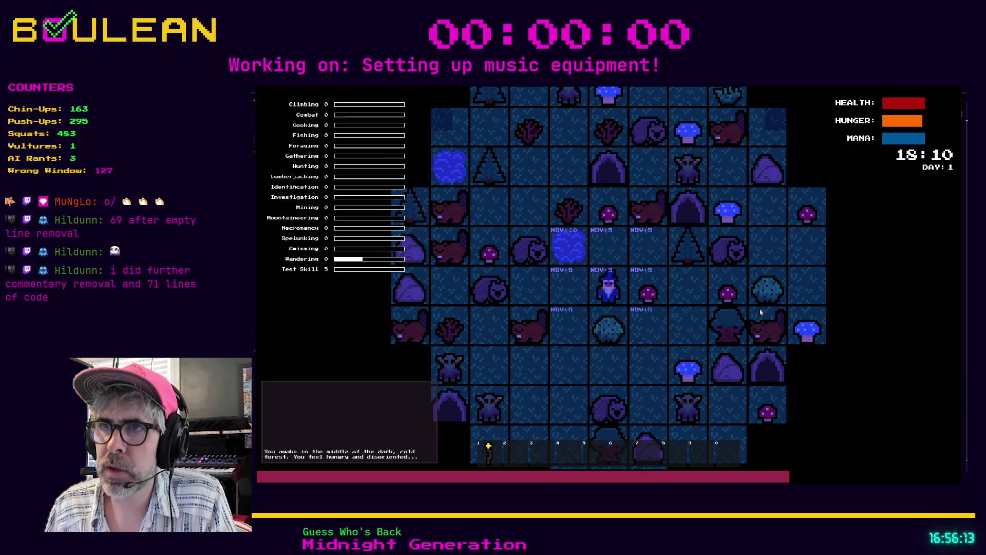
pyautogui.press('a')
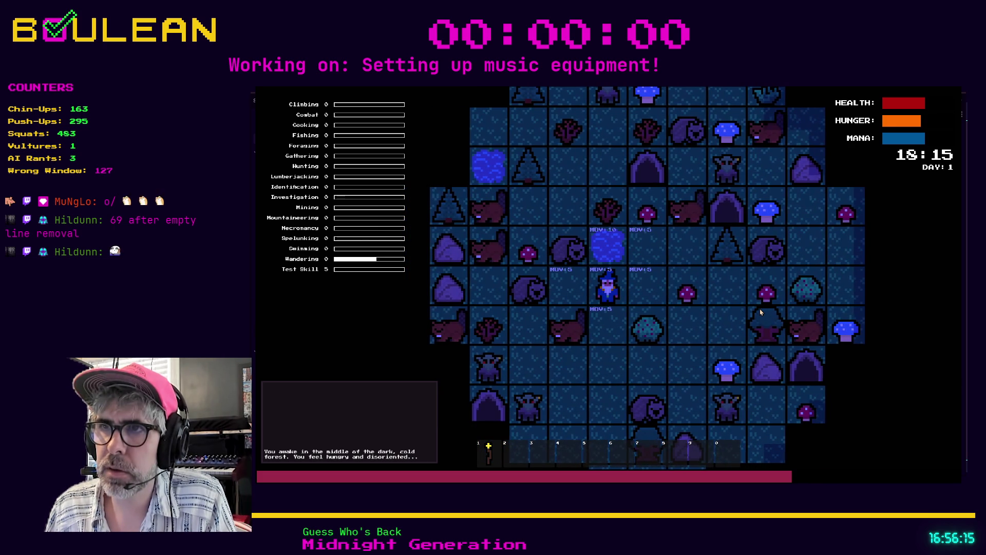
pyautogui.press('s')
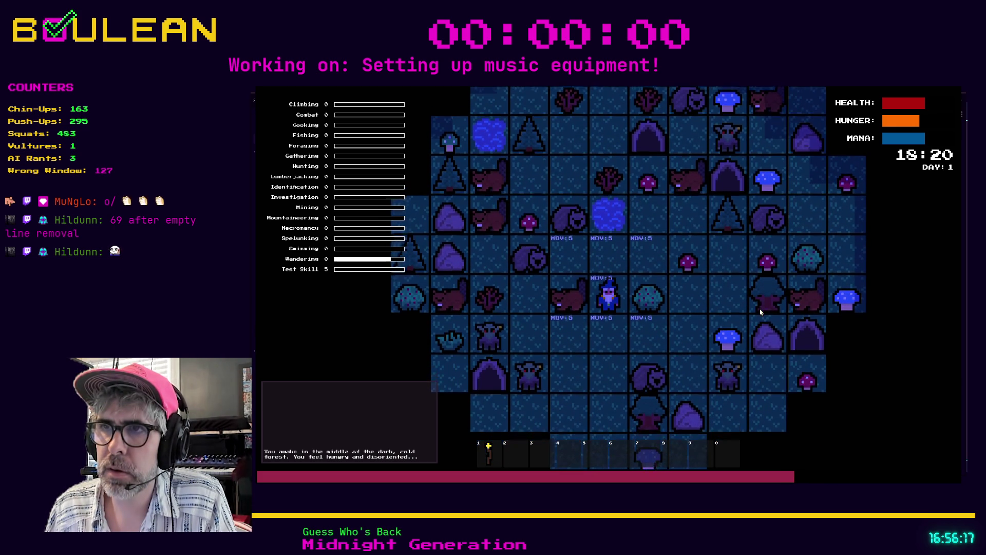
pyautogui.press('s')
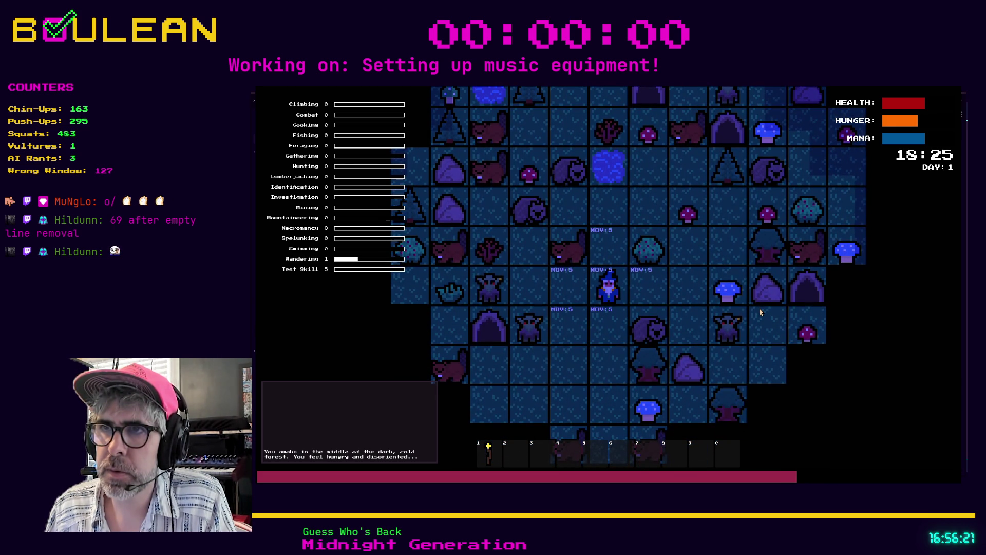
pyautogui.press('s')
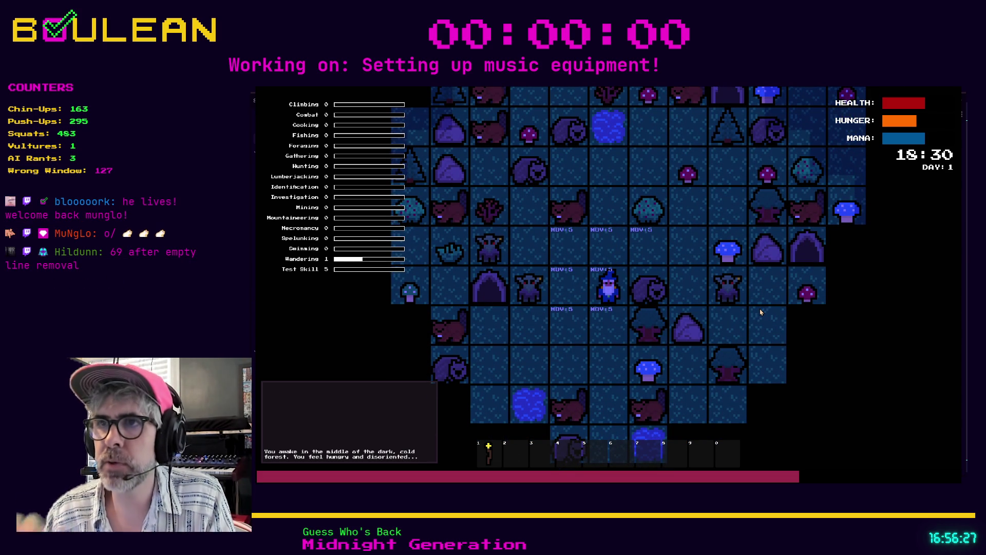
pyautogui.press('s')
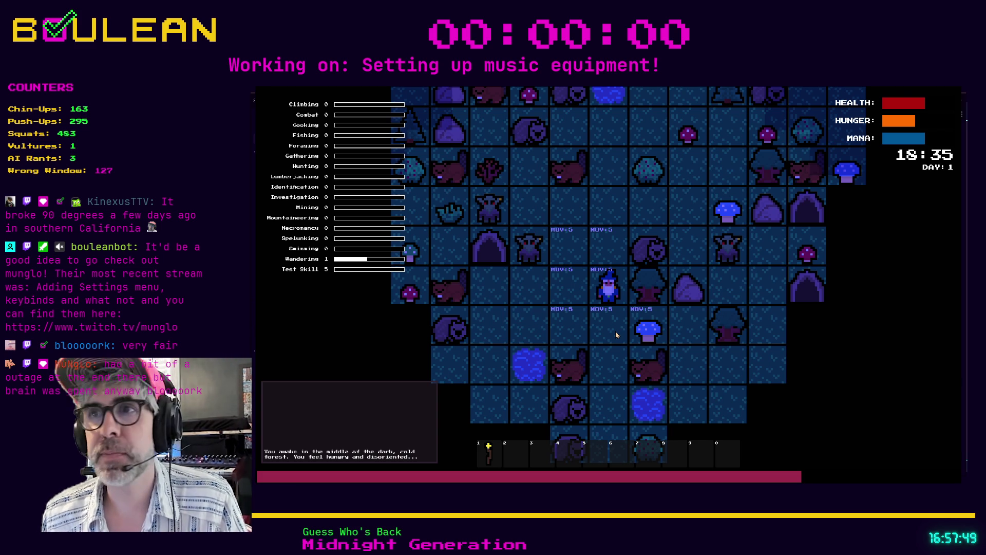
# - Zoom in three scroll notches so the camera sits closer around the wizard
pyautogui.scroll(2, 564, 275)
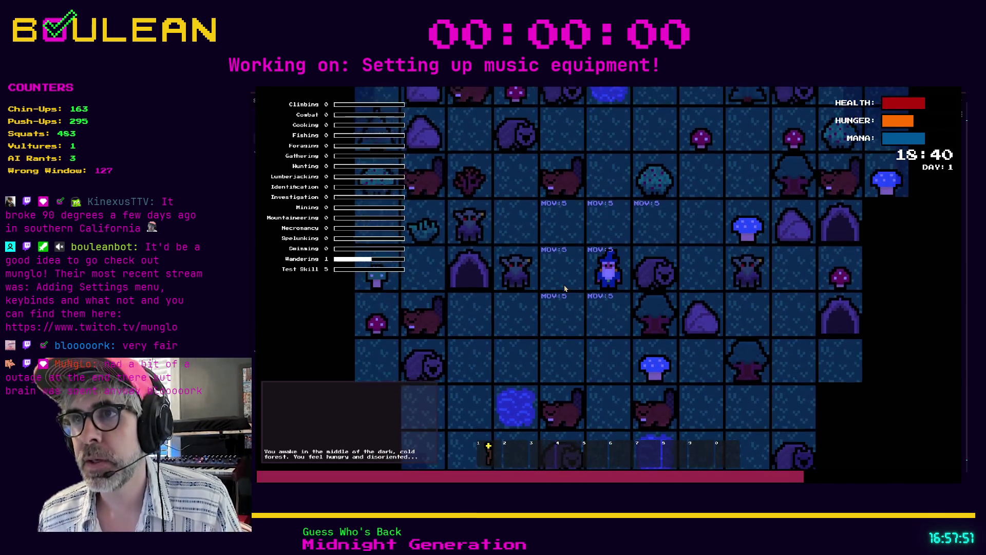
# - Stop the game, untick Limit Smoothed on the camera, and rerun the project
pyautogui.press('F8')
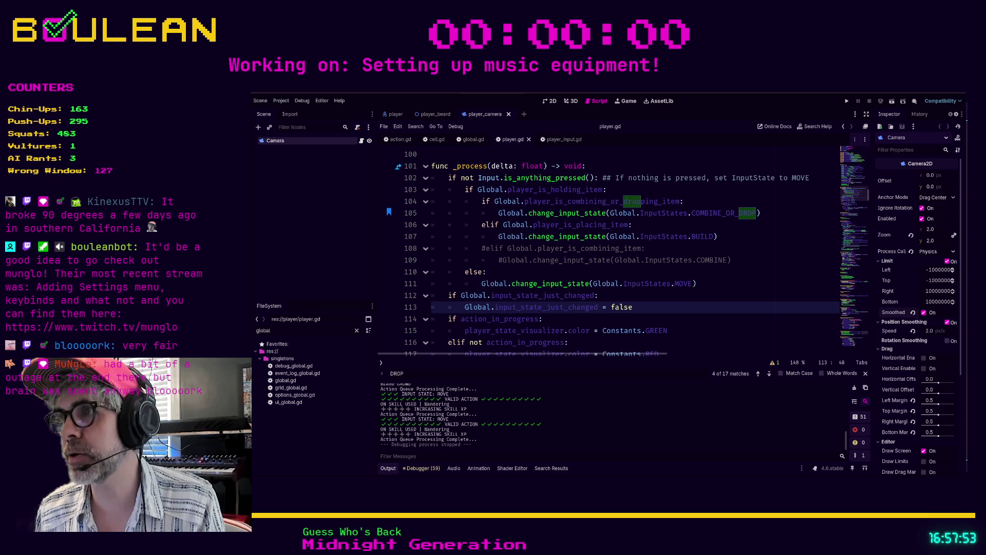
pyautogui.click(923, 312)
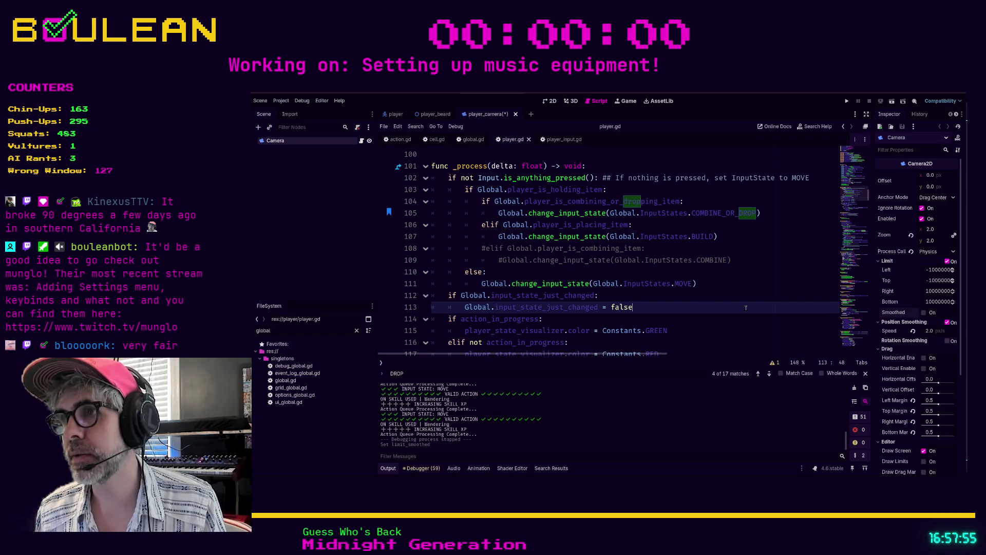
pyautogui.press('F5')
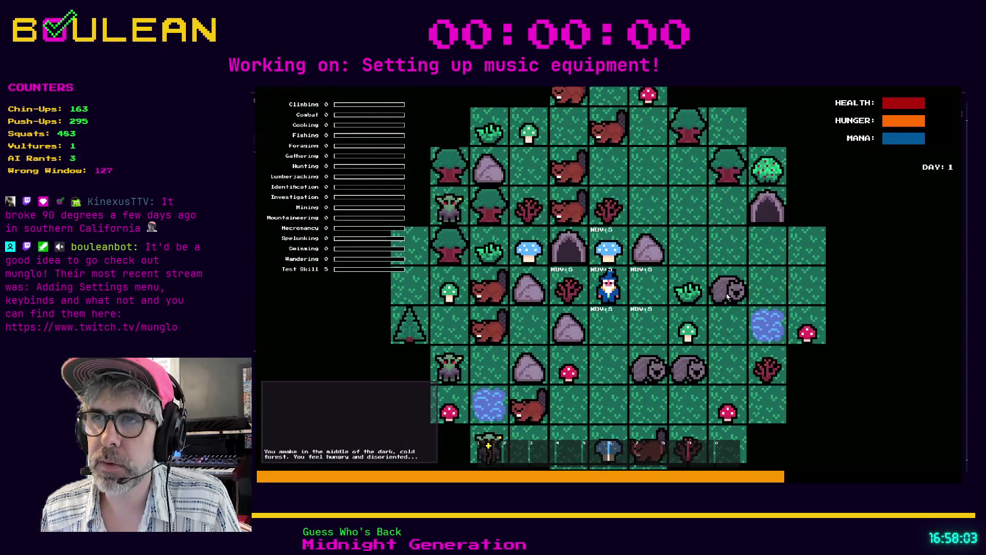
# - Move the wizard three tiles south with the down arrow
pyautogui.press('Down')
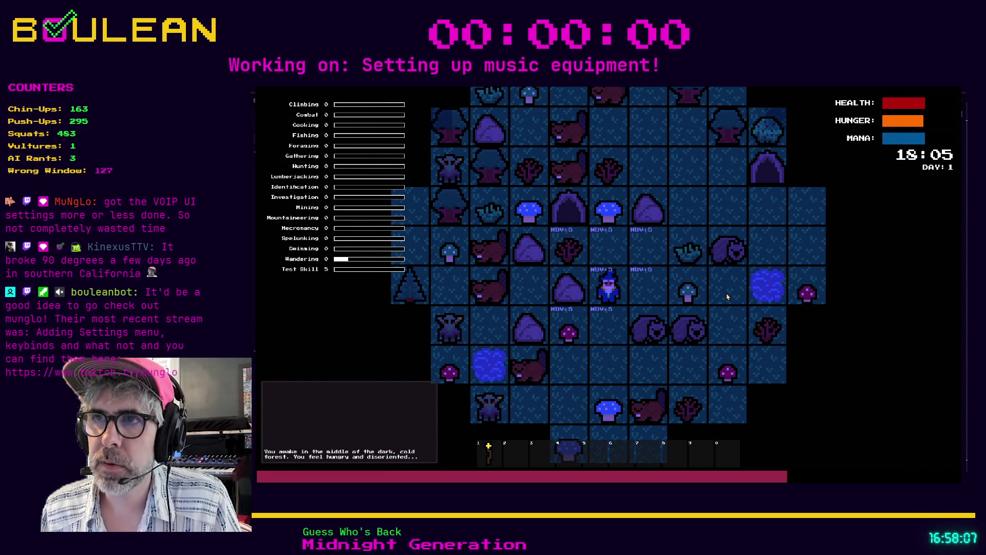
pyautogui.press('Down')
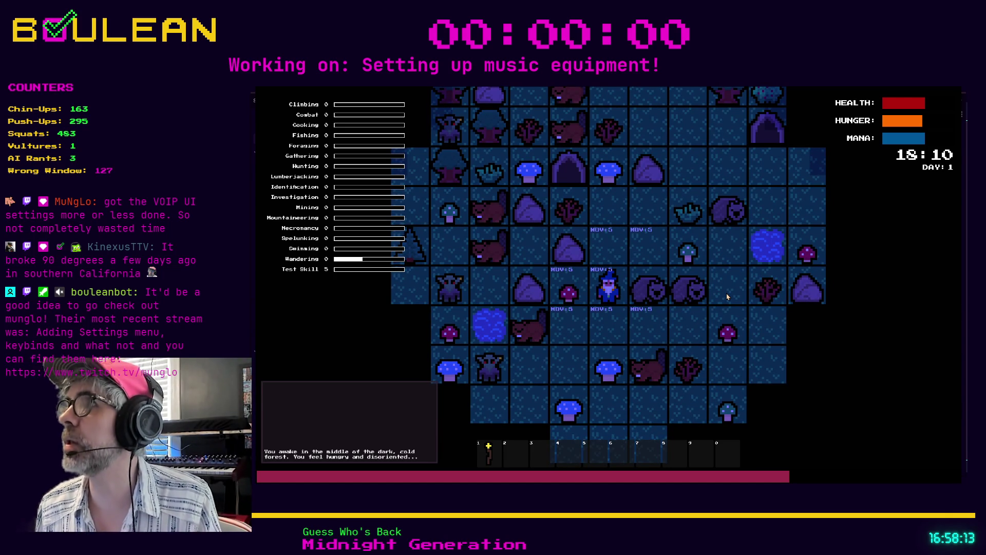
pyautogui.press('Down')
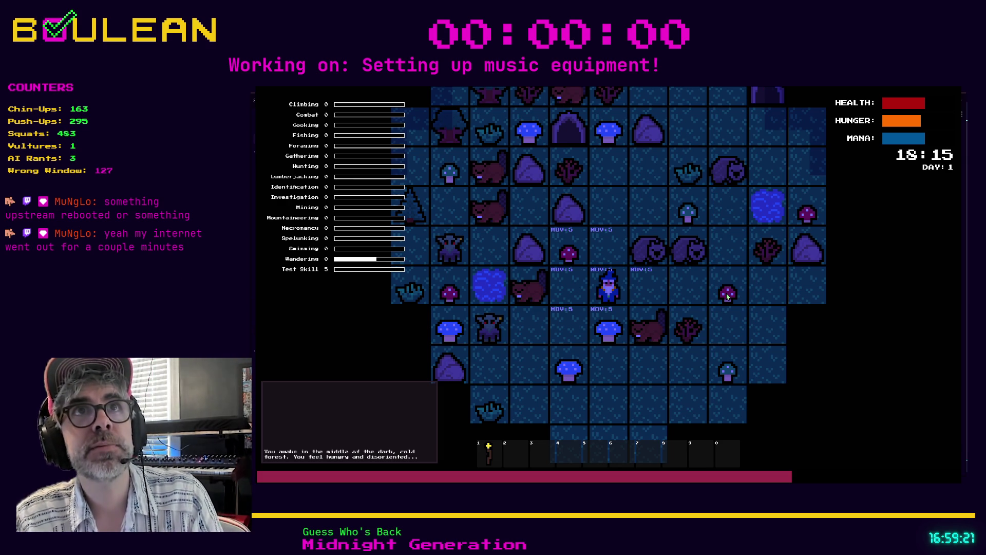
# - Use the staff from hotbar slot 1, then stop the game with F8
pyautogui.press('1')
pyautogui.press('e')
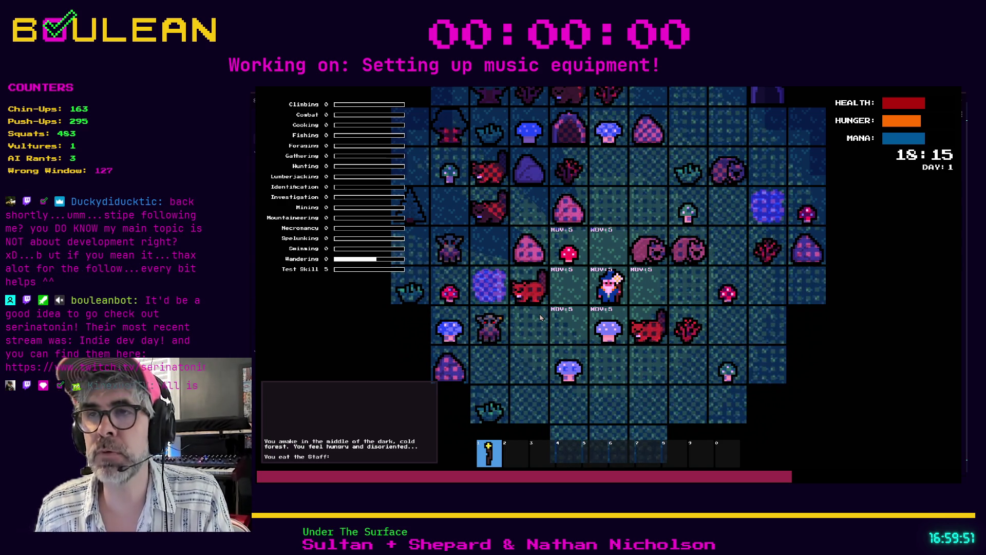
pyautogui.press('F8')
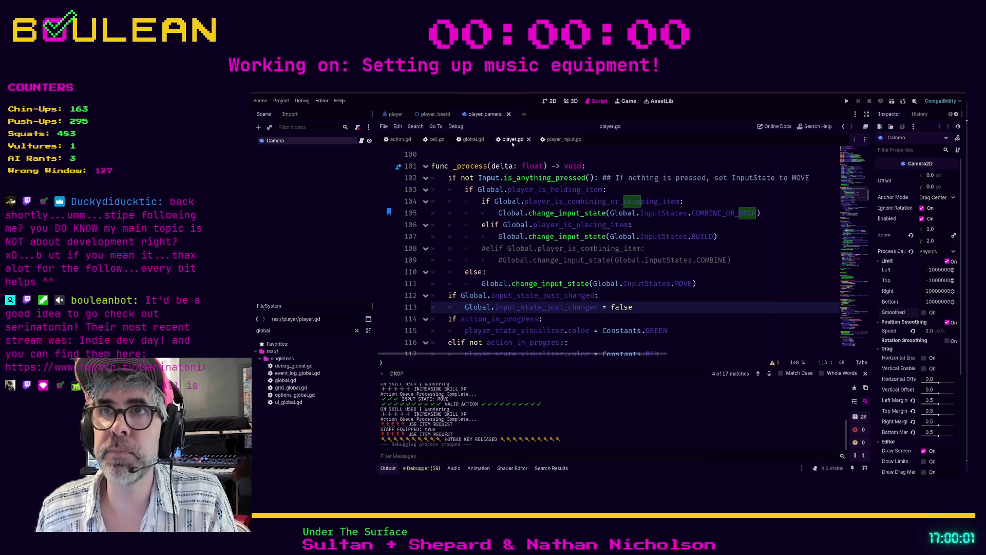
# - Search player.gd for 'next_ac' to locate the take_next_action code
pyautogui.click(673, 295)
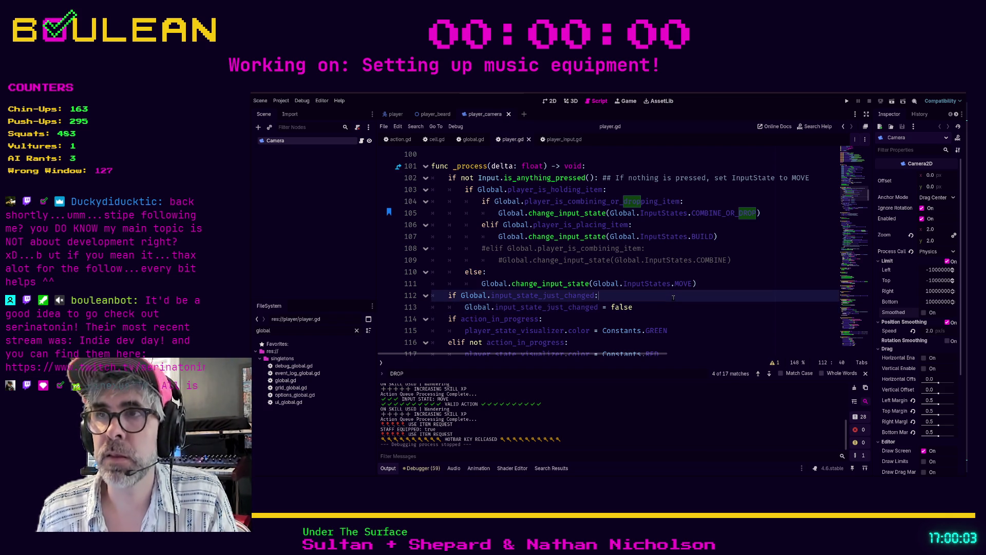
pyautogui.hotkey('ctrl', 'f')
pyautogui.write('rext_')
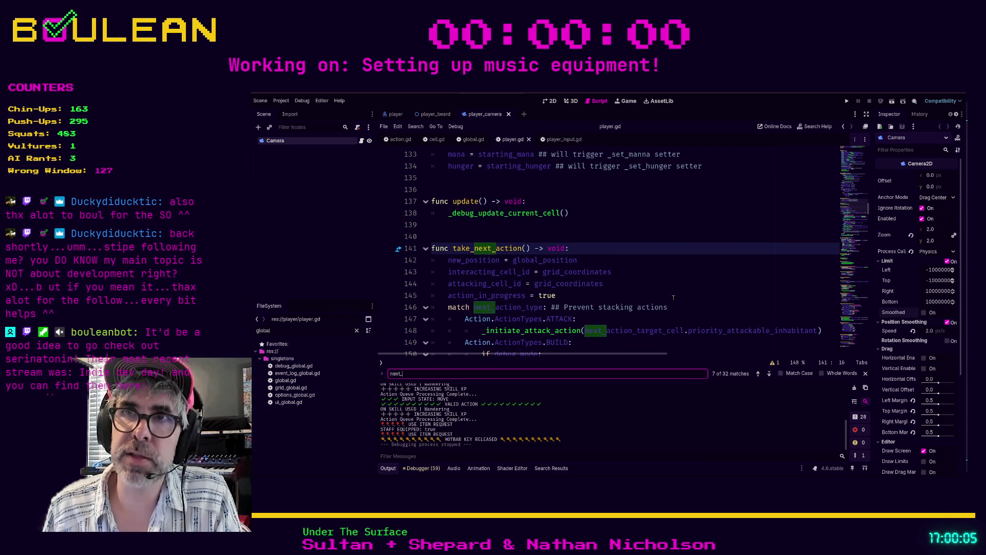
pyautogui.write('ac')
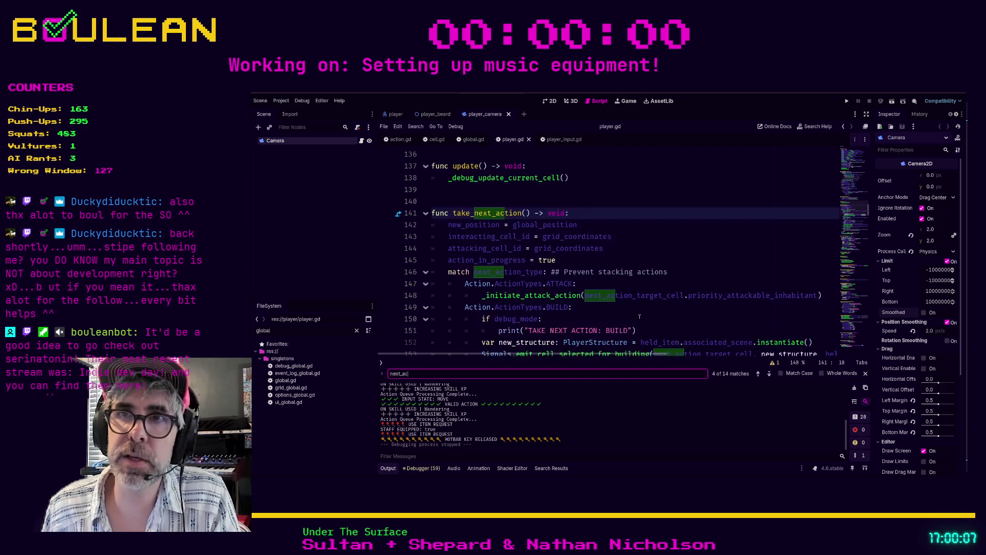
pyautogui.scroll(-2, 444, 279)
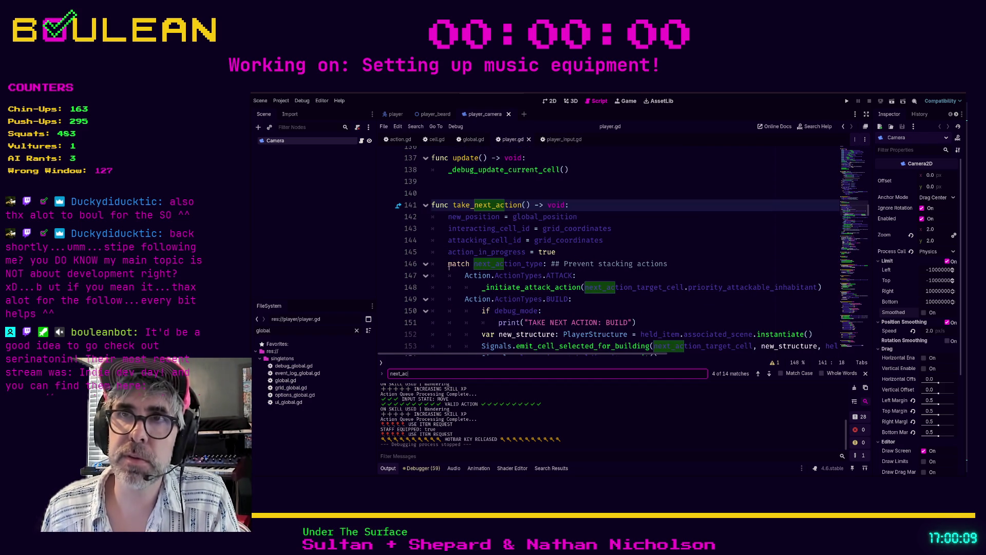
pyautogui.scroll(1, 449, 265)
# - Bookmark line 146's match next_action_type and review the branches down to the DROP_ITEM check on line 158
pyautogui.click(487, 272)
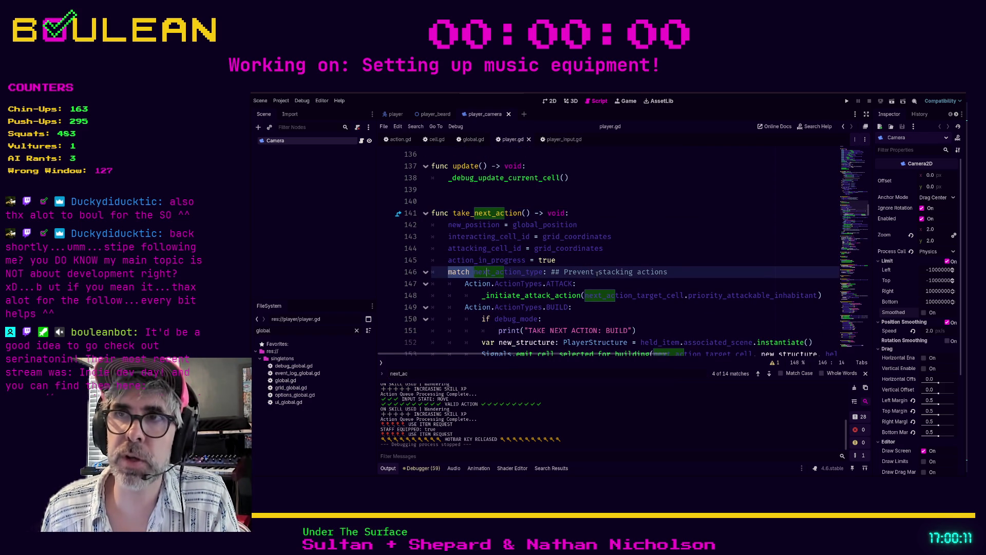
pyautogui.press('End')
pyautogui.hotkey('ctrl', 'alt', 'b')
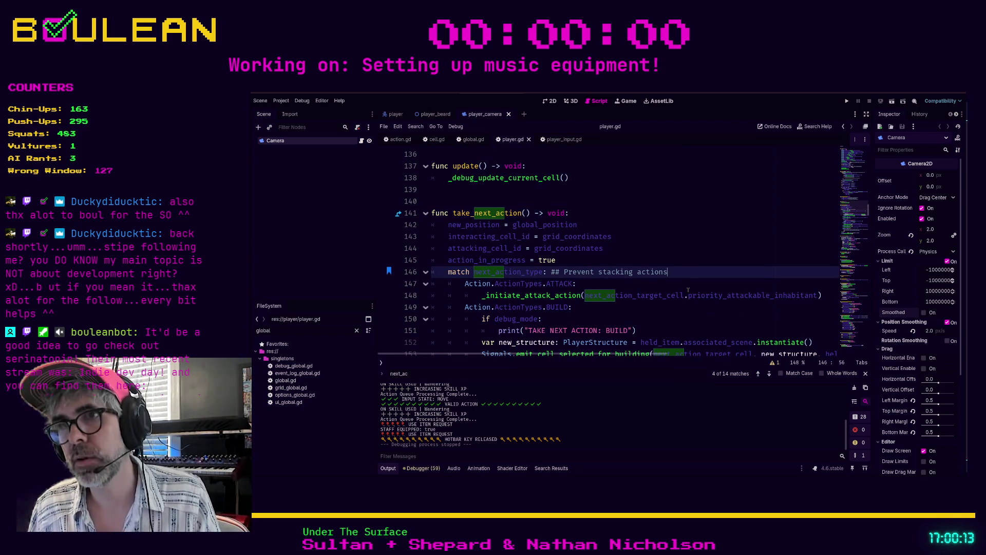
pyautogui.scroll(-3, 665, 304)
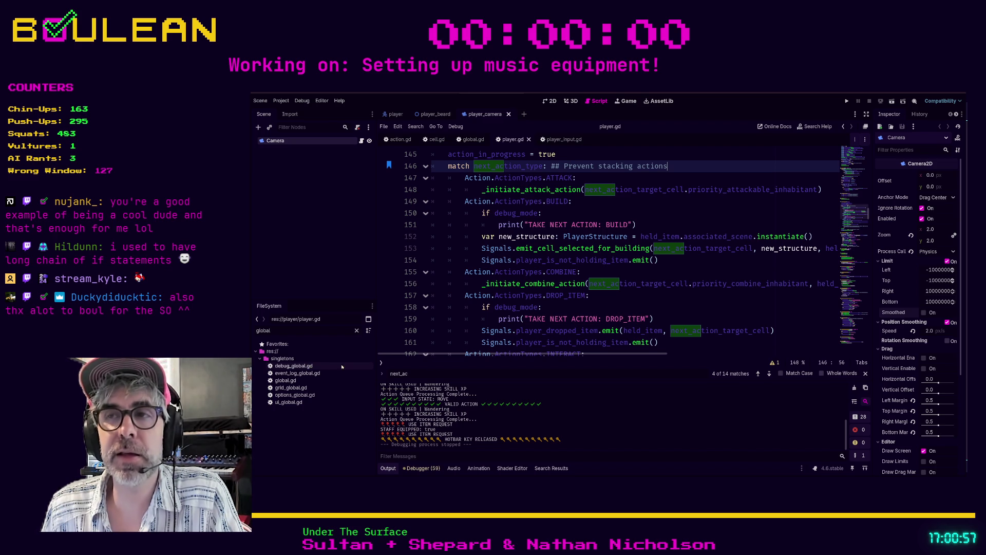
pyautogui.click(596, 309)
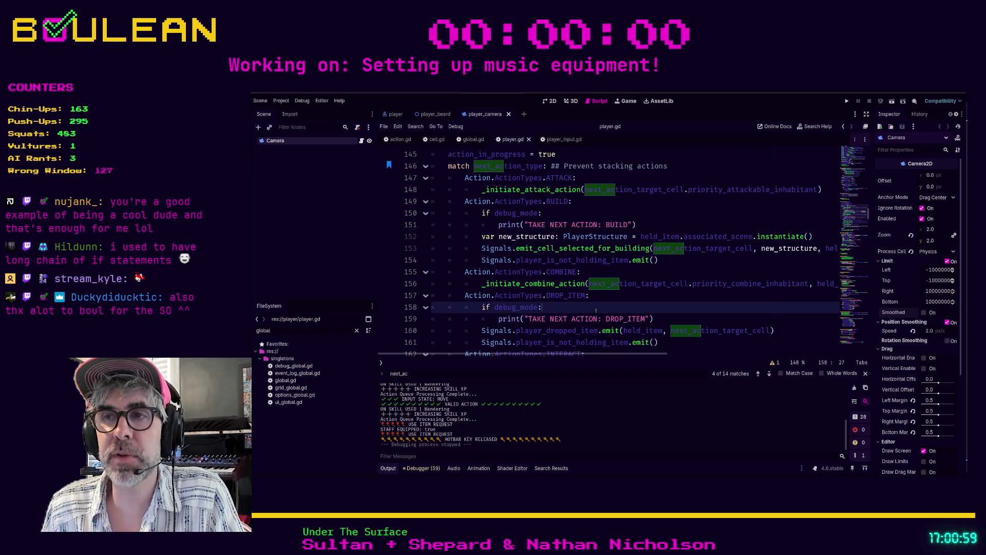